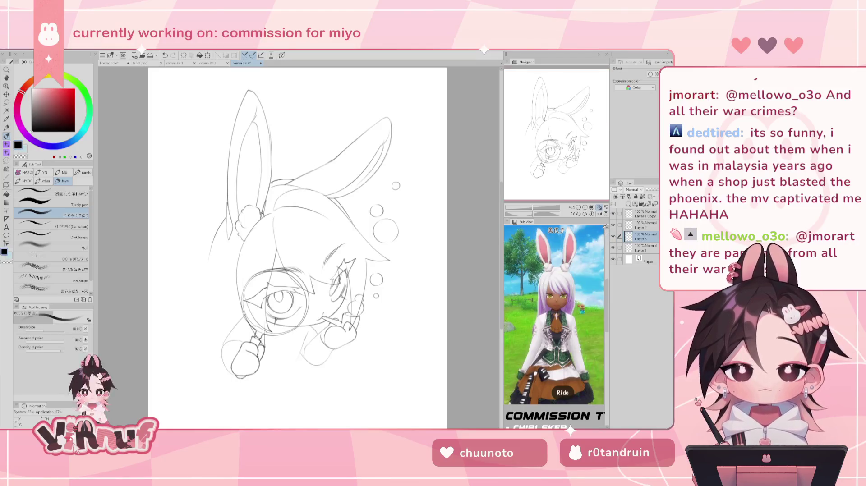
Step: Flip the bunny-girl sketch view to check it mirrored, then rotate the view about -46°
left_click(599, 213)
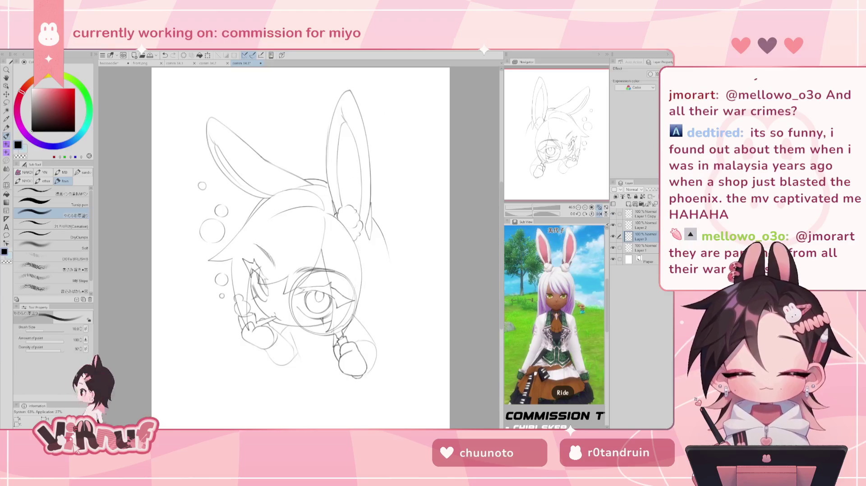
left_click(599, 214)
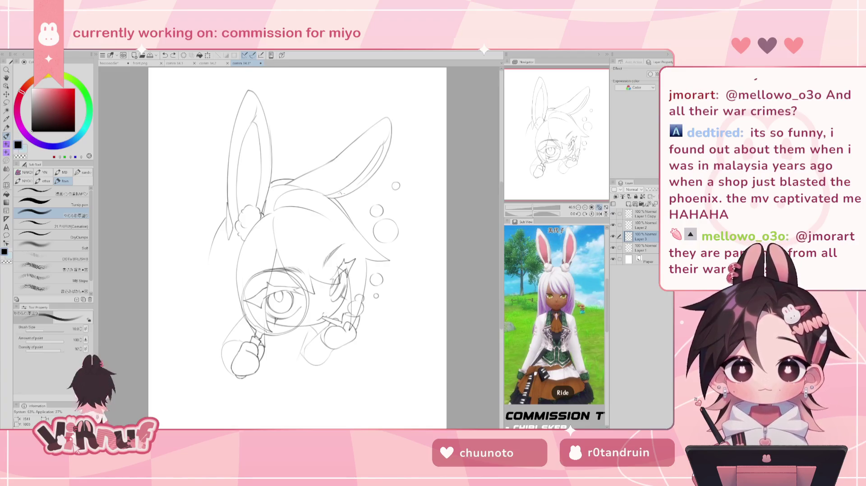
key("h")
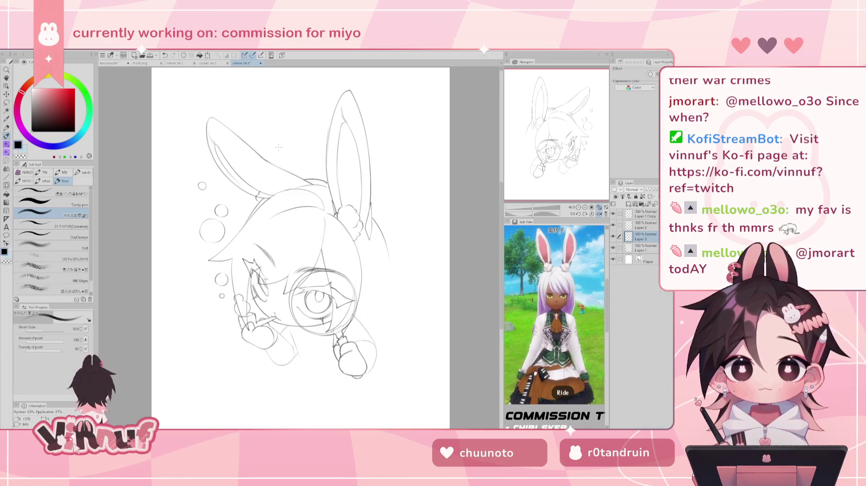
left_click(599, 213)
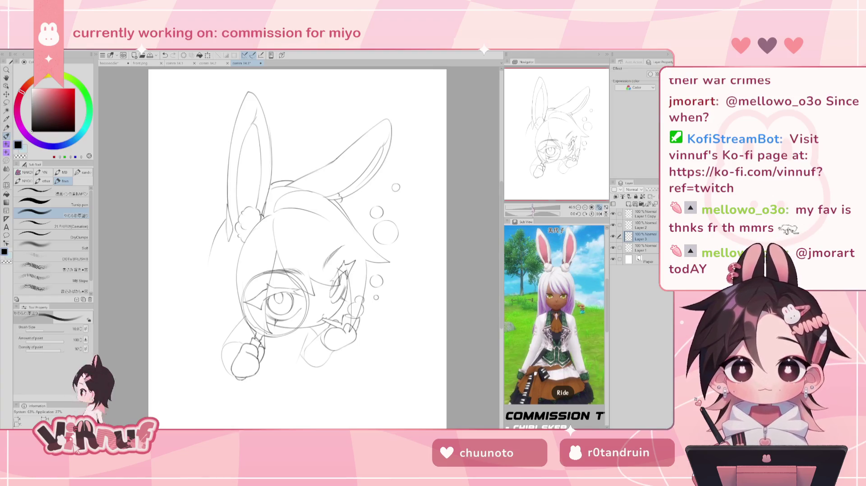
left_click_drag(533, 208, 291, 184)
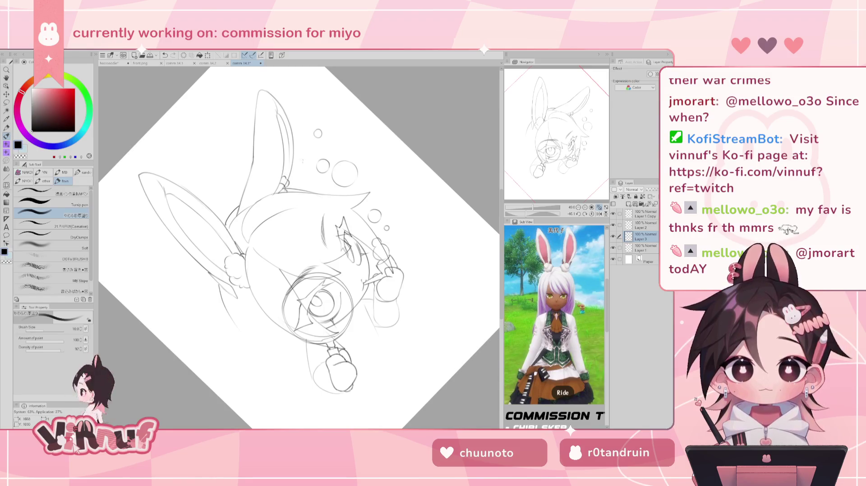
Step: Reset the canvas rotation to upright and mirror the view to check the sketch's balance
left_click(591, 213)
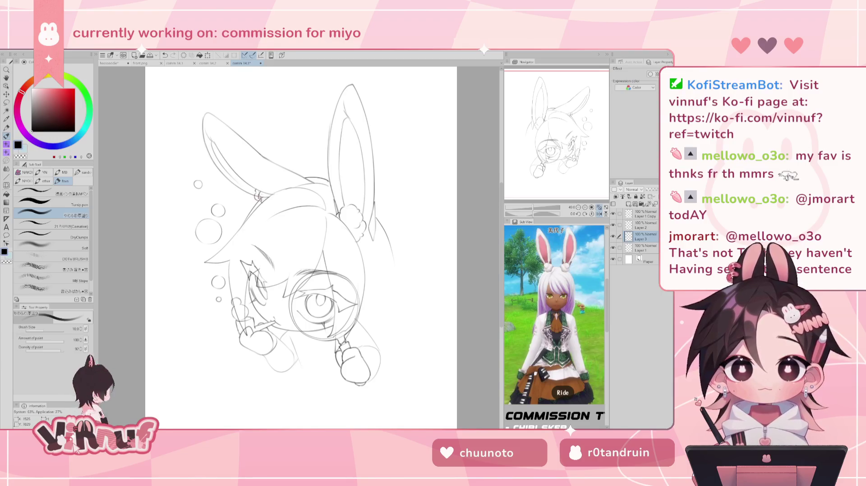
key("h")
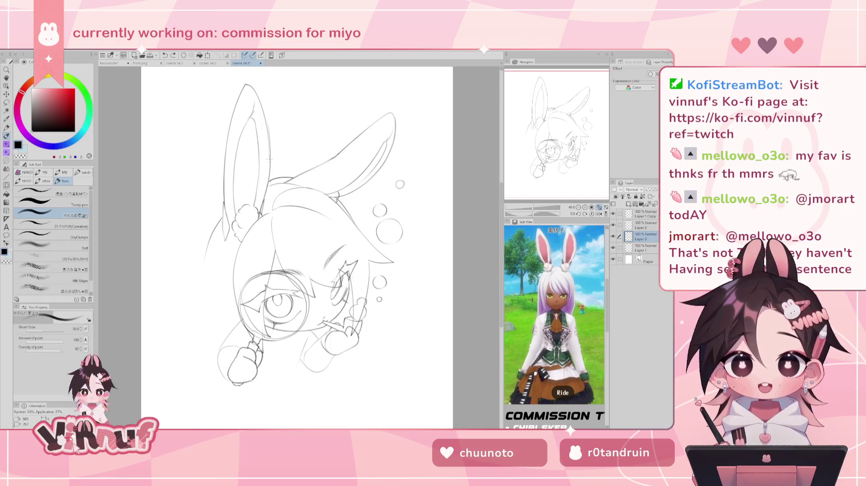
key("h")
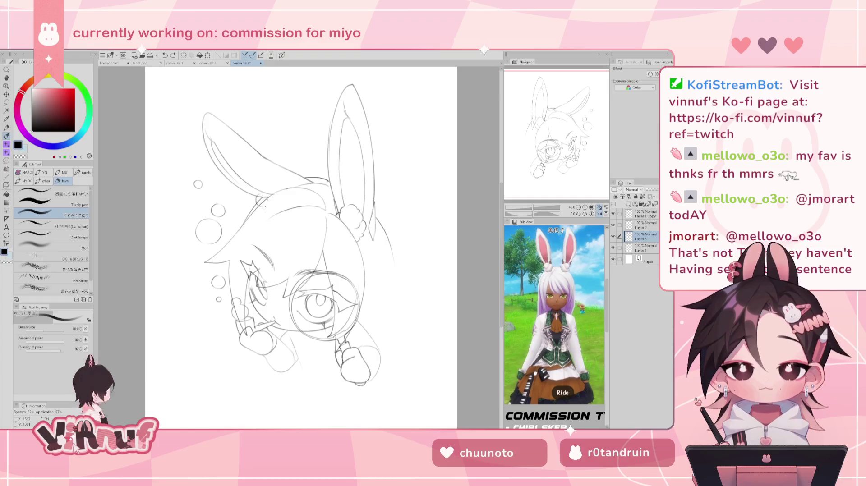
Step: Try and undo small pencil strokes at the ear base, then switch to the THANK YOU! document
mouse_move(257, 193)
left_mouse_down()
mouse_move(256, 207)
mouse_move(254, 194)
mouse_move(261, 198)
left_mouse_up()
key("ctrl+z")
key("ctrl+z")
key("ctrl+z")
key("ctrl+z")
key("ctrl+z")
left_click_drag(256, 193, 259, 199)
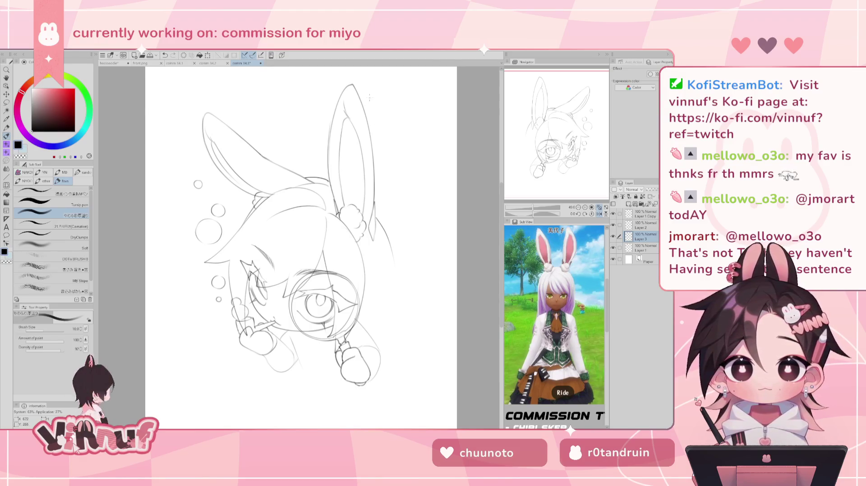
key("ctrl+z")
mouse_move(251, 186)
left_mouse_down()
mouse_move(249, 201)
mouse_move(261, 194)
left_mouse_up()
key("ctrl+z")
key("ctrl+z")
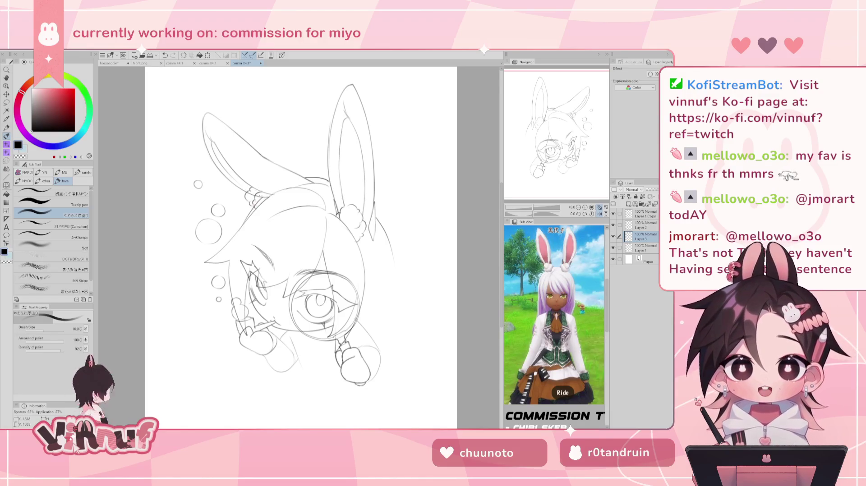
key("h")
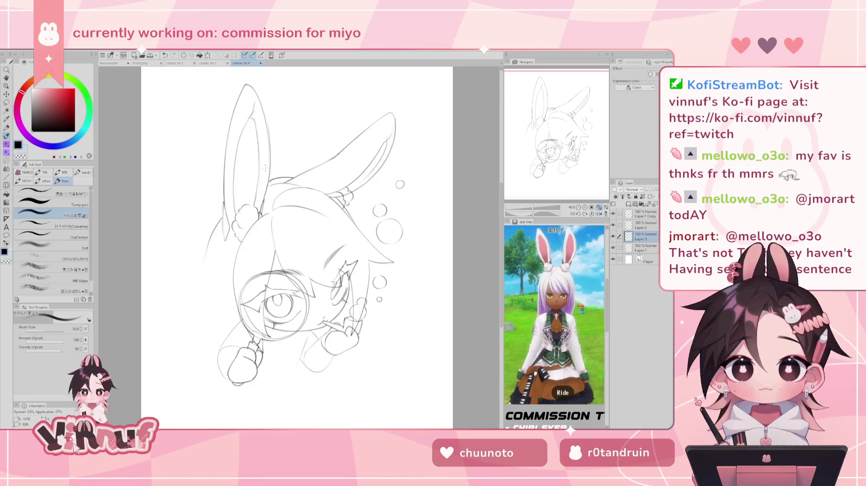
key("ctrl+z")
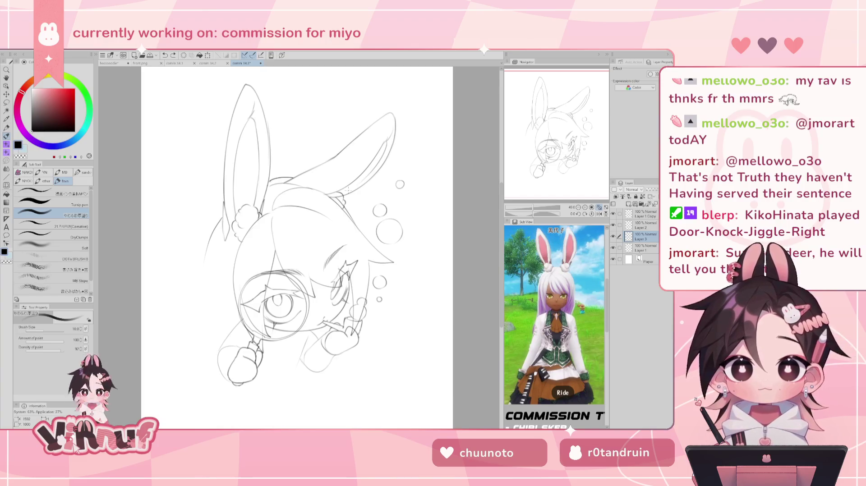
key("h")
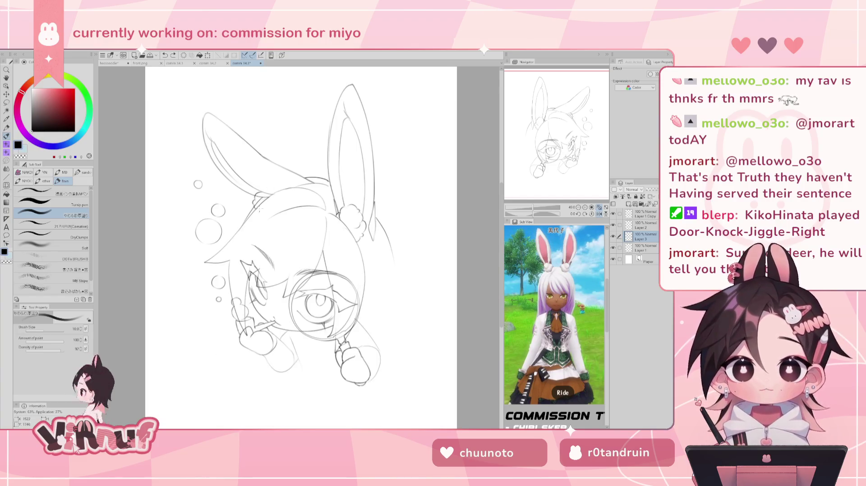
key("e")
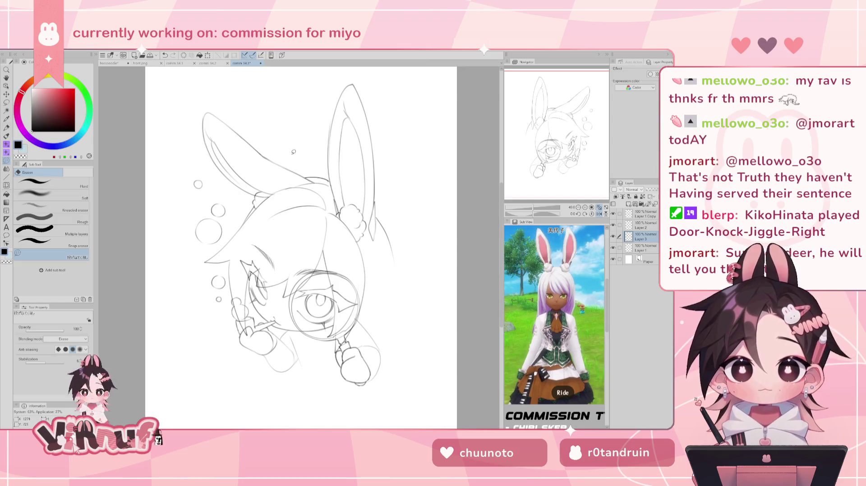
left_click(117, 63)
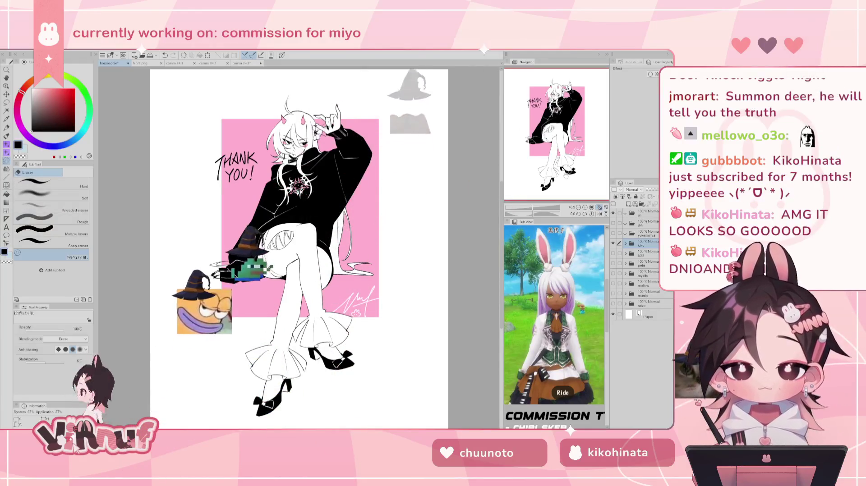
Step: Zoom around the pink THANK YOU! illustration, then hide its layer folder to blank the canvas
scroll(299, 247, "up", 3)
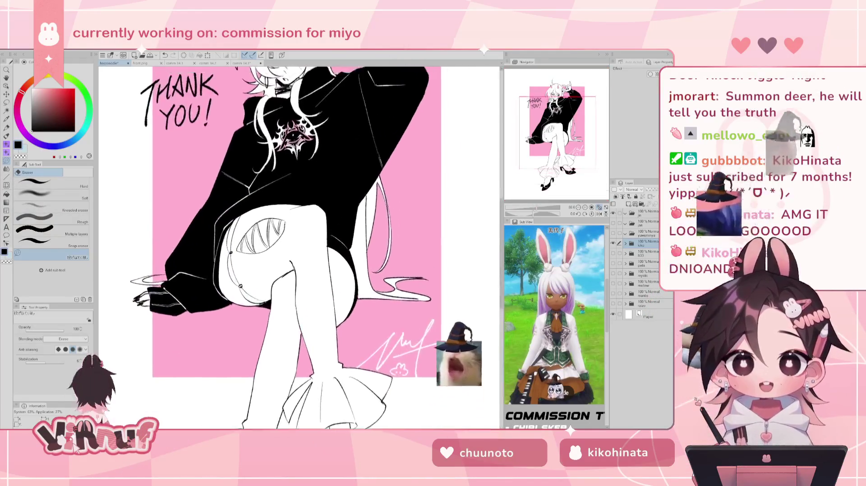
scroll(299, 247, "down", 3)
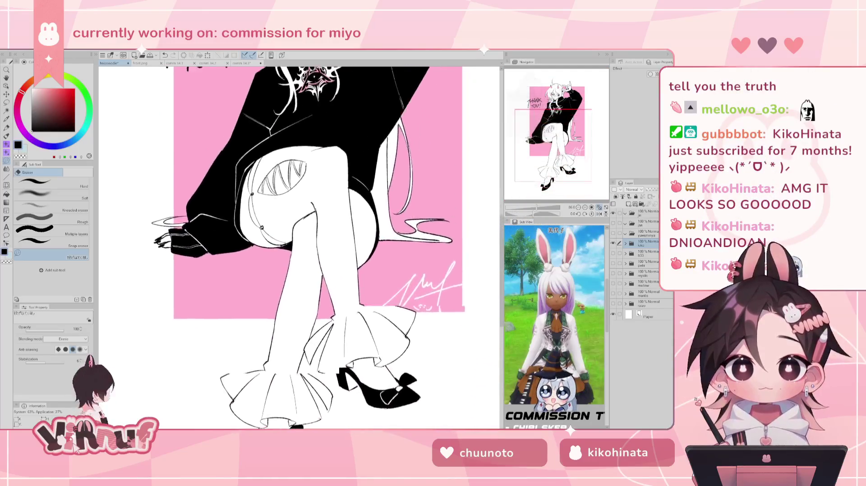
scroll(299, 247, "down", 3)
scroll(299, 247, "up", 2)
scroll(299, 247, "down", 2)
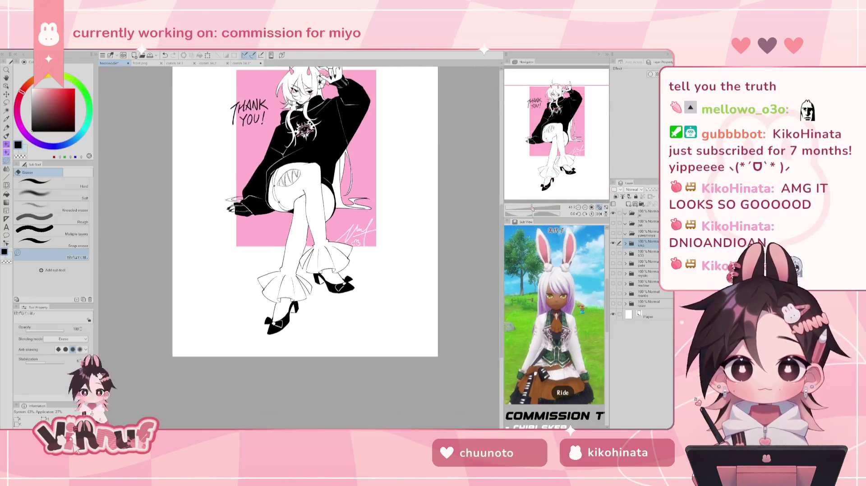
scroll(299, 247, "up", 2)
scroll(299, 247, "up", 1)
scroll(299, 247, "down", 2)
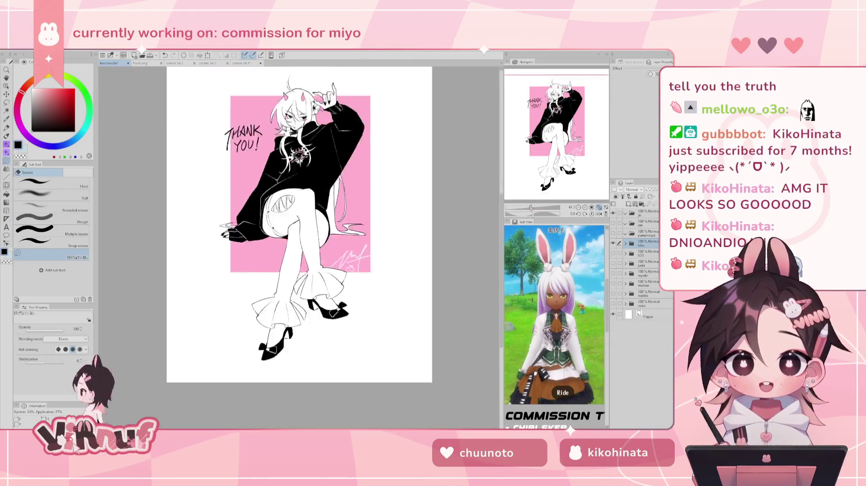
scroll(299, 247, "down", 2)
scroll(299, 247, "up", 2)
scroll(299, 247, "down", 2)
scroll(299, 247, "down", 1)
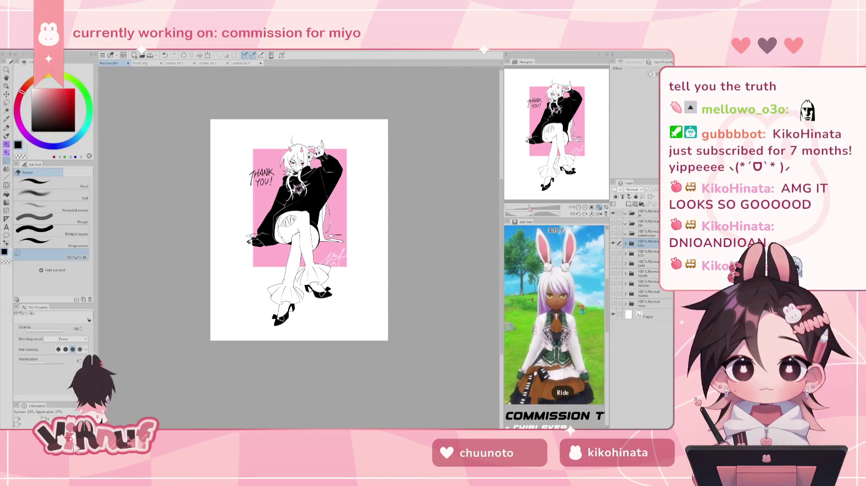
scroll(299, 248, "up", 3)
scroll(299, 248, "down", 1)
scroll(299, 247, "up", 1)
scroll(299, 247, "down", 2)
scroll(299, 247, "down", 1)
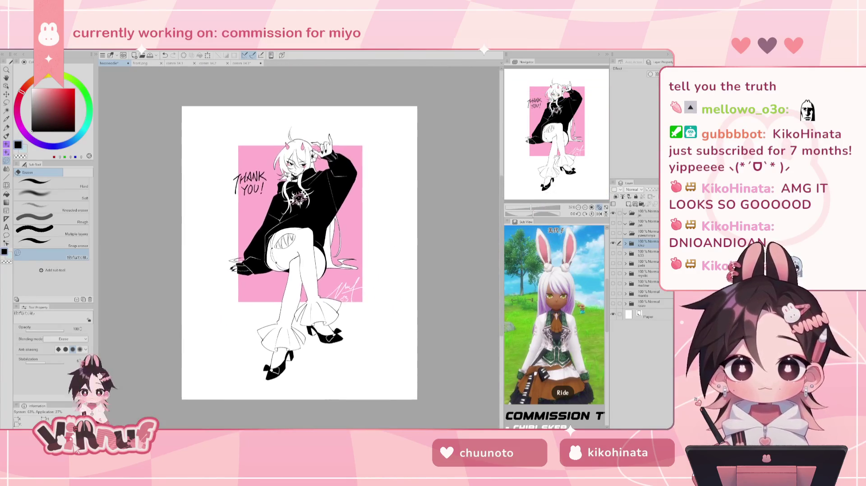
scroll(299, 247, "up", 2)
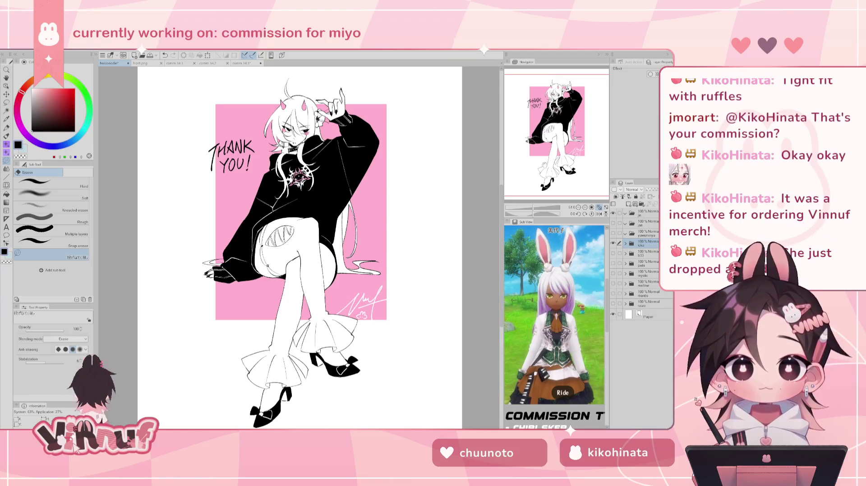
left_click(612, 243)
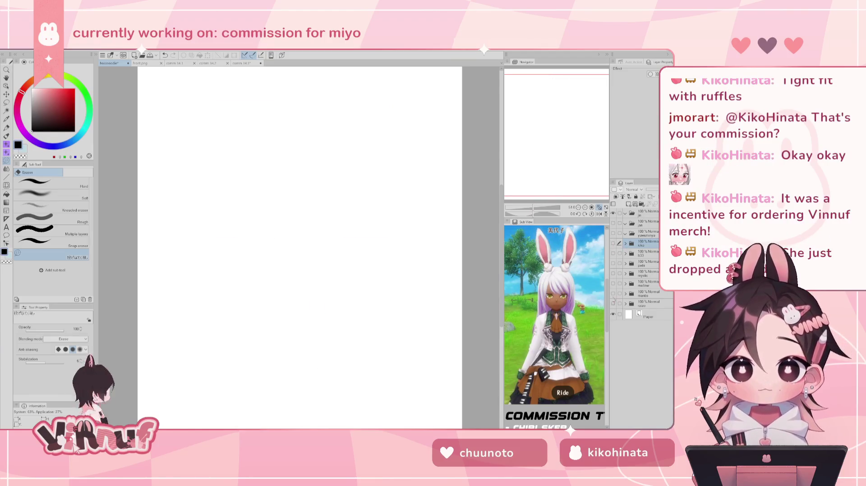
Step: Toggle the layer folders to preview each figure, then show the THANK YOU! illustration folder again
left_click(613, 304)
left_click(613, 294)
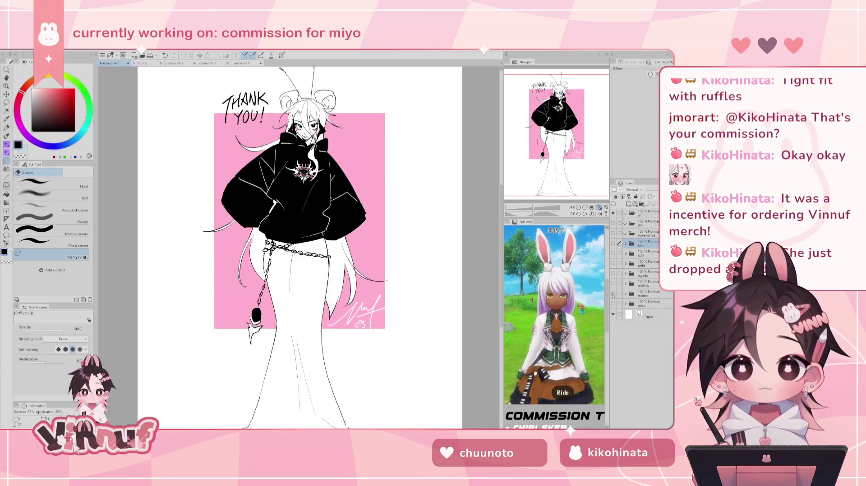
left_click(613, 294)
left_click(613, 283)
left_click(612, 283)
left_click(612, 273)
left_click(612, 263)
left_click(613, 253)
left_click(613, 244)
left_click(613, 233)
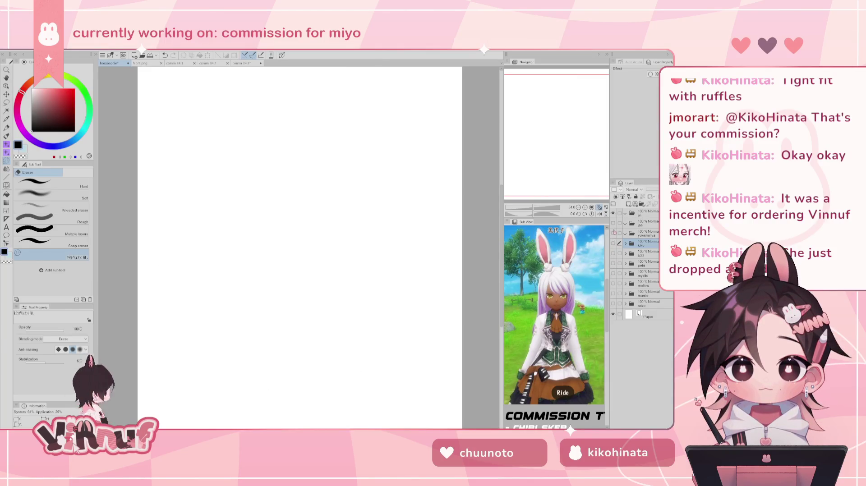
left_click(613, 244)
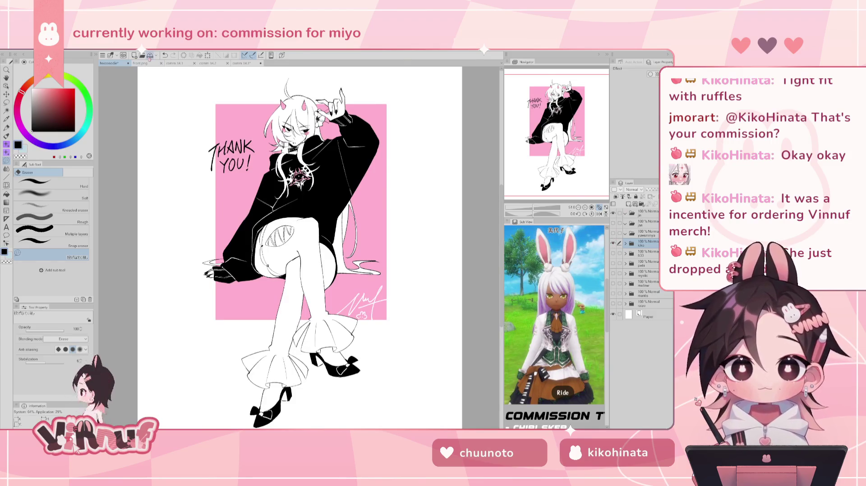
Step: Switch through the front.png, comm 34.1 and comm 34.2 documents back to comm 34.3
left_click(143, 63)
left_click(175, 64)
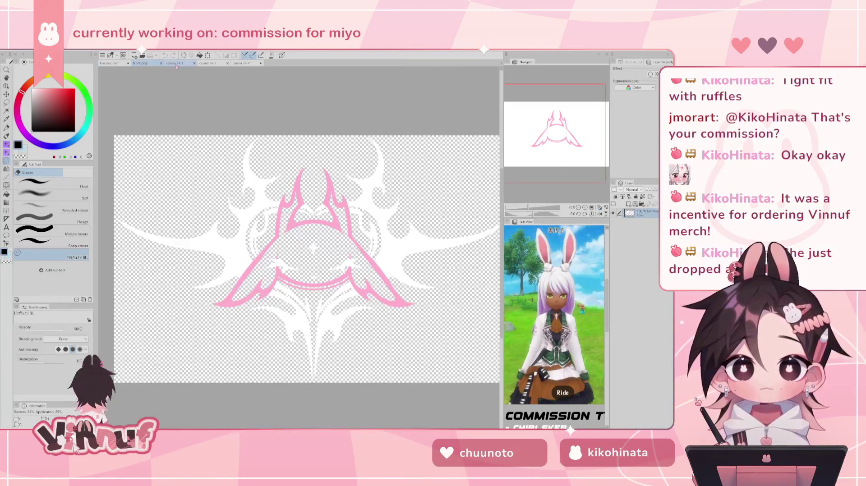
left_click(208, 64)
left_click(244, 63)
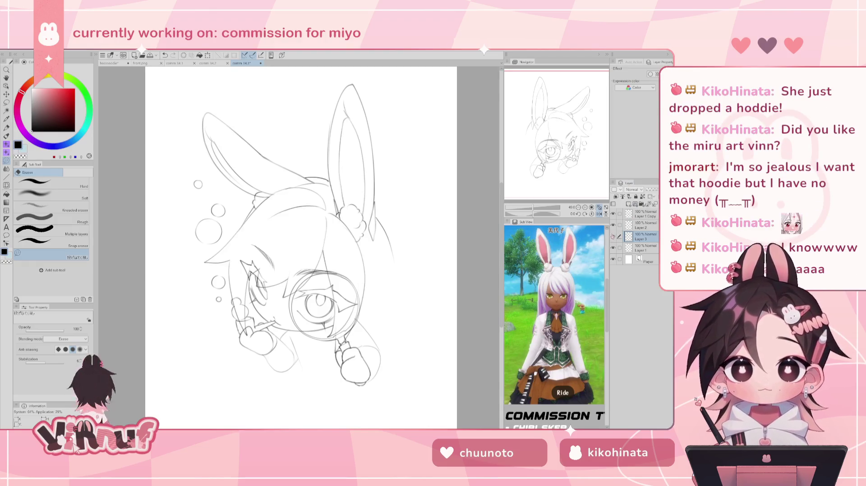
Step: Mirror the view, undo the last ear change, and erase stray lines at the ear base on Layer 1
key("h")
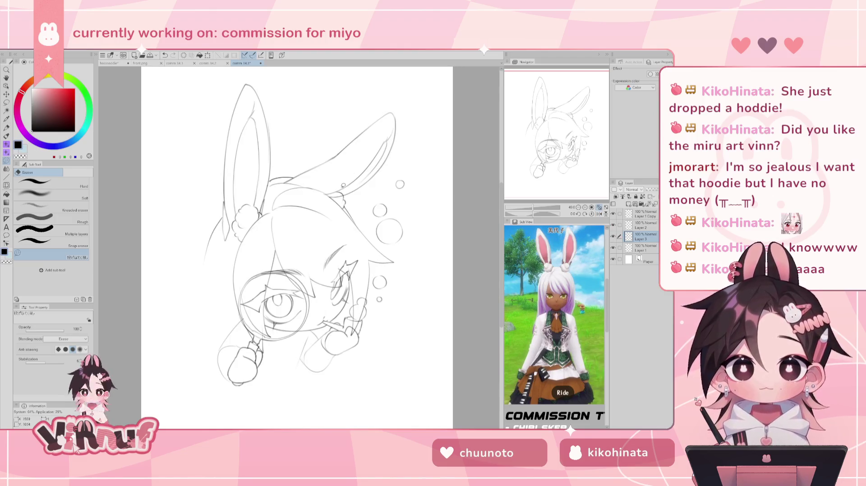
key("ctrl+z")
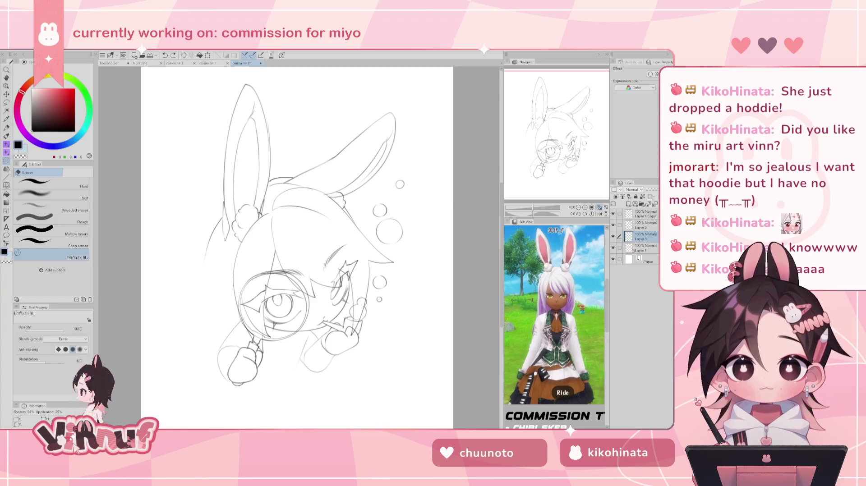
key("alt+bracketleft")
left_click_drag(328, 198, 339, 196)
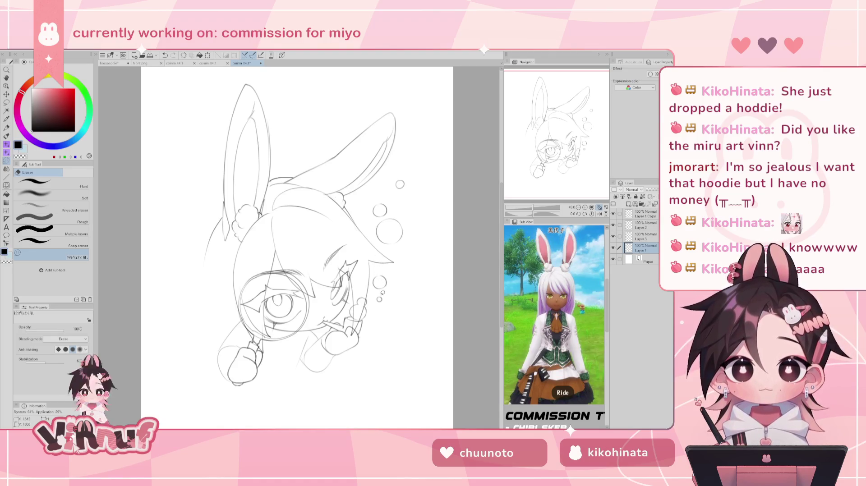
Step: Select Layer 3 and toggle its visibility to compare, then pick Layer 1 with the eraser
left_click(645, 236)
left_click(613, 237)
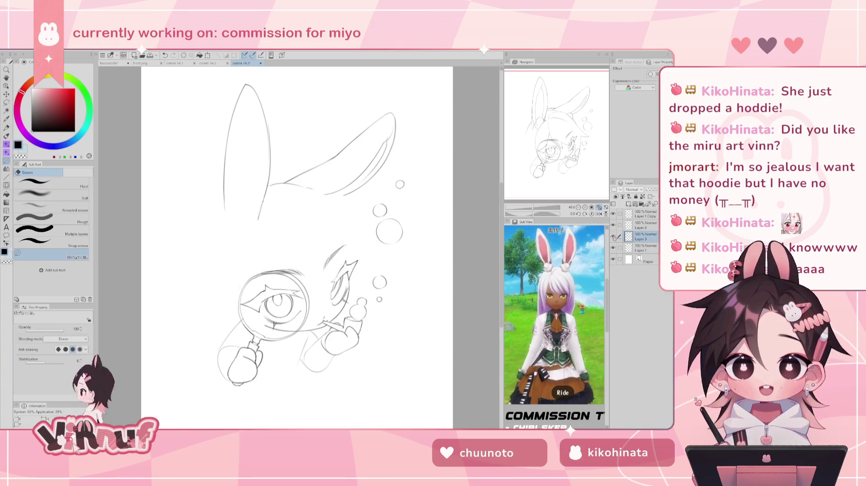
left_click(613, 236)
left_click(612, 236)
key("p")
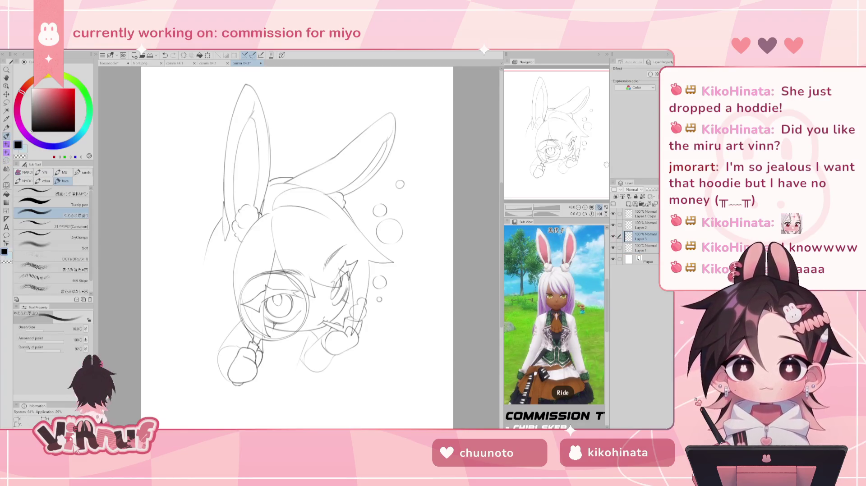
left_click(641, 248)
key("e")
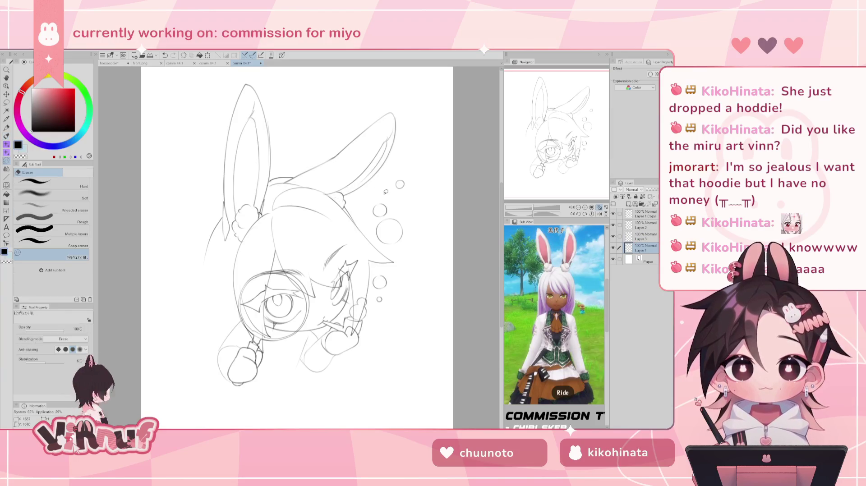
Step: Select Layer 3, compare sketch layers by toggling their visibility, and switch to the pen
left_click(640, 236)
left_click(613, 237)
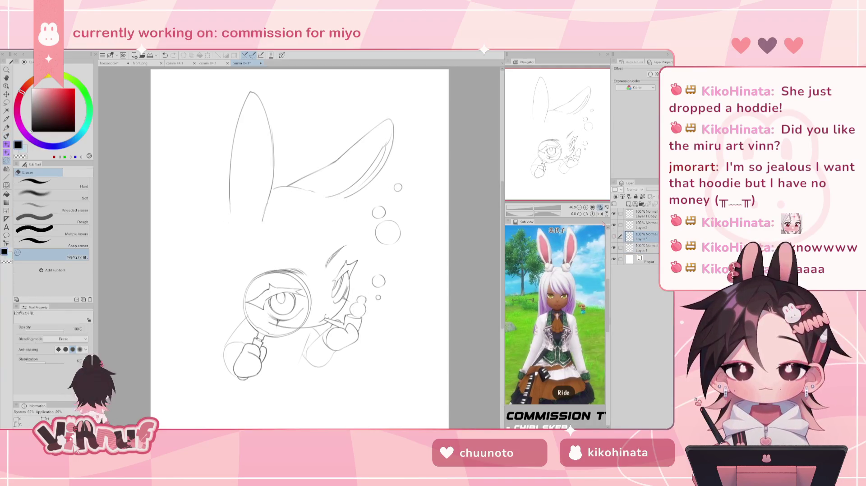
left_click(613, 225)
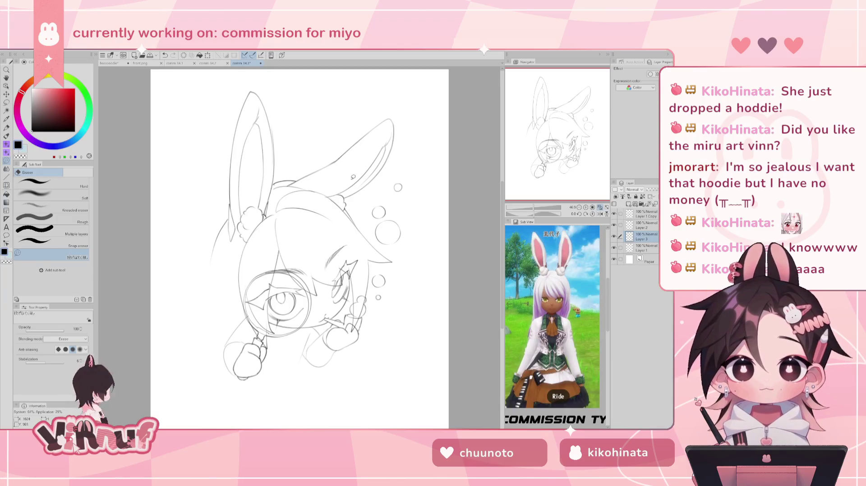
left_click(613, 237)
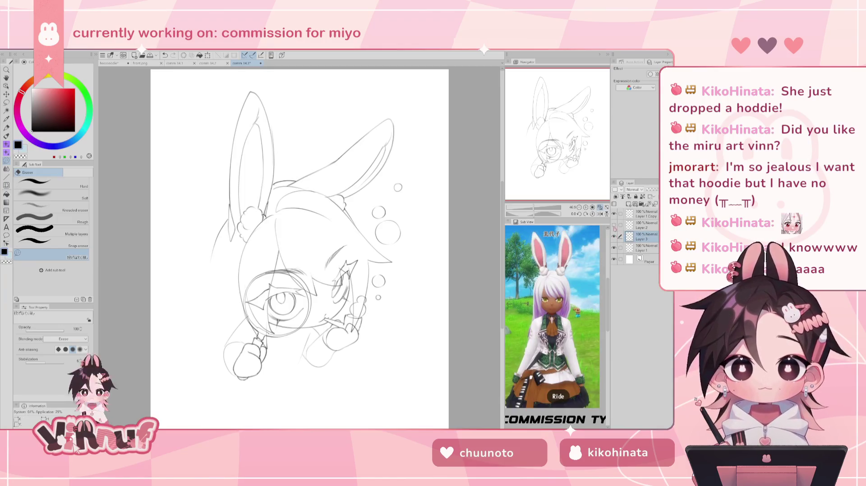
left_click(645, 224)
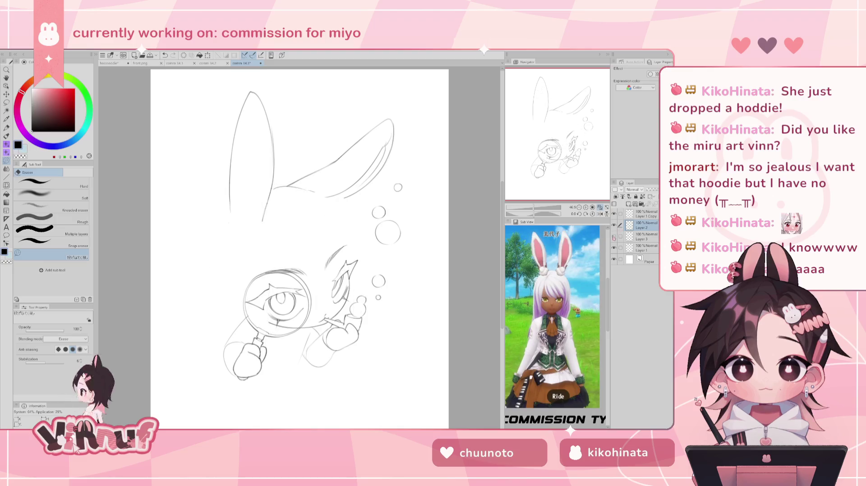
left_click(644, 235)
key("b")
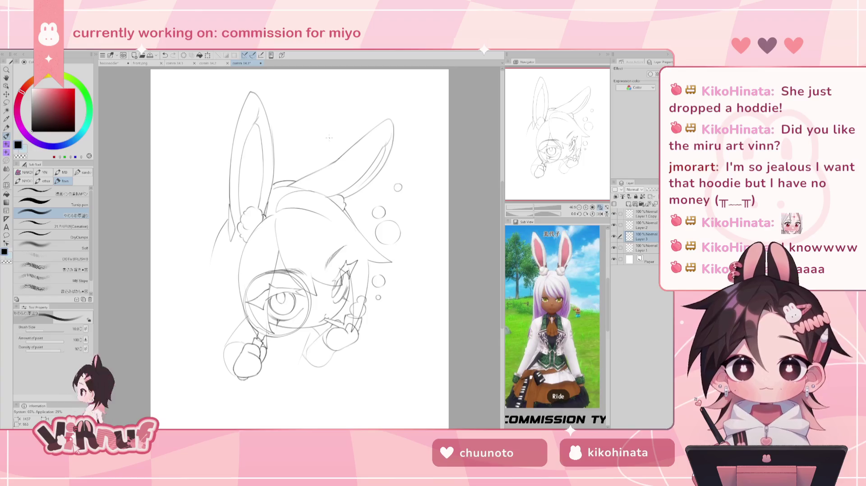
Step: Try several short strokes on the ear, undoing each, and mirror the view to check
mouse_move(315, 180)
left_mouse_down()
mouse_move(335, 180)
mouse_move(316, 182)
mouse_move(329, 193)
mouse_move(326, 176)
mouse_move(334, 190)
left_mouse_up()
key("ctrl+z")
key("ctrl+z")
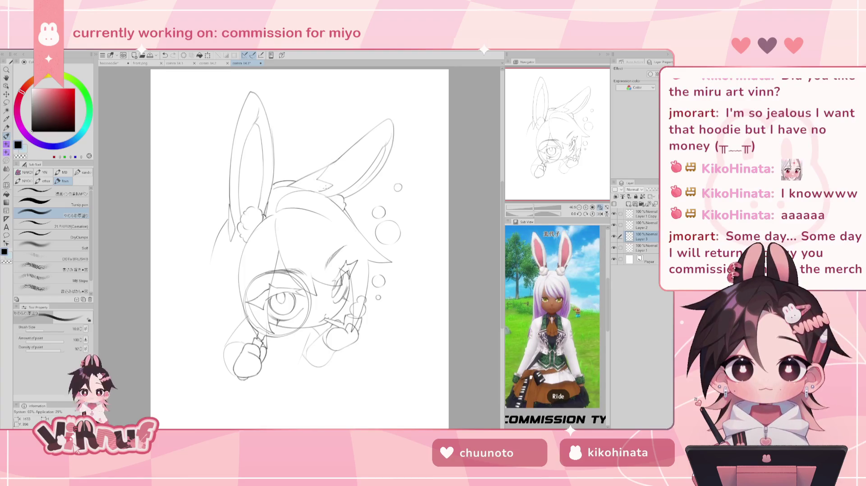
key("ctrl+z")
mouse_move(314, 193)
left_mouse_down()
mouse_move(323, 191)
mouse_move(297, 182)
left_mouse_up()
key("ctrl+z")
mouse_move(331, 160)
left_mouse_down()
mouse_move(306, 178)
mouse_move(330, 161)
mouse_move(309, 175)
mouse_move(274, 171)
mouse_move(308, 184)
left_mouse_up()
key("ctrl+z")
key("ctrl+z")
key("ctrl+z")
key("h")
key("ctrl+z")
key("ctrl+z")
key("ctrl+z")
key("ctrl+z")
key("ctrl+z")
key("ctrl+z")
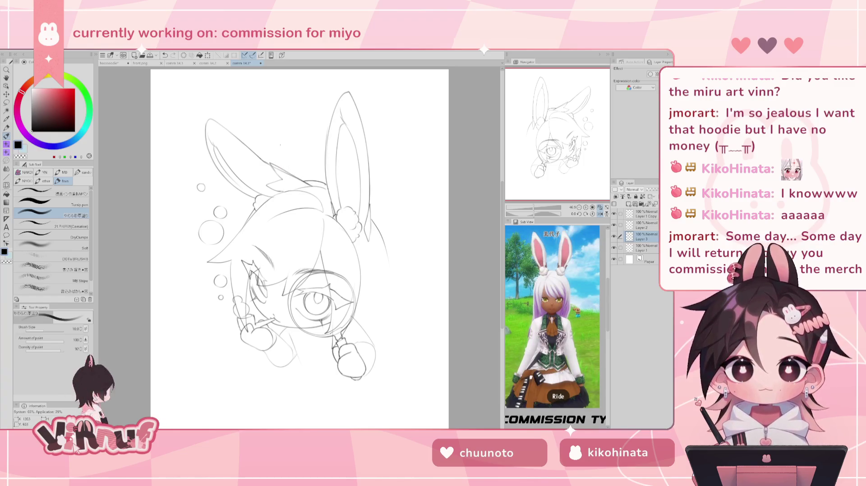
key("h")
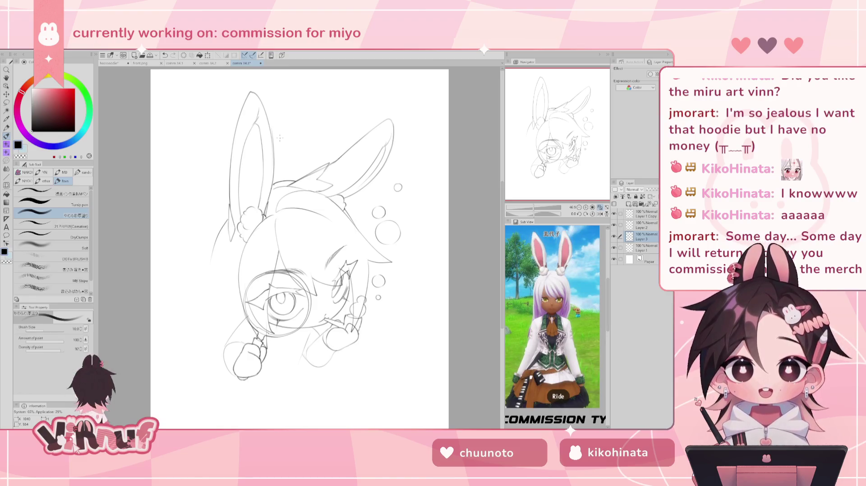
Step: Hide the head sketch layer to compare, flipping the view and alternating between eraser and pen
left_click(613, 237)
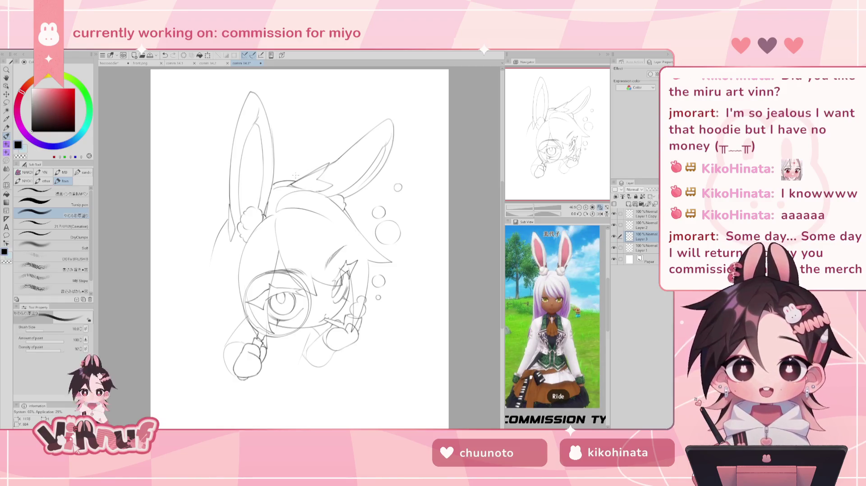
key("h")
key("e")
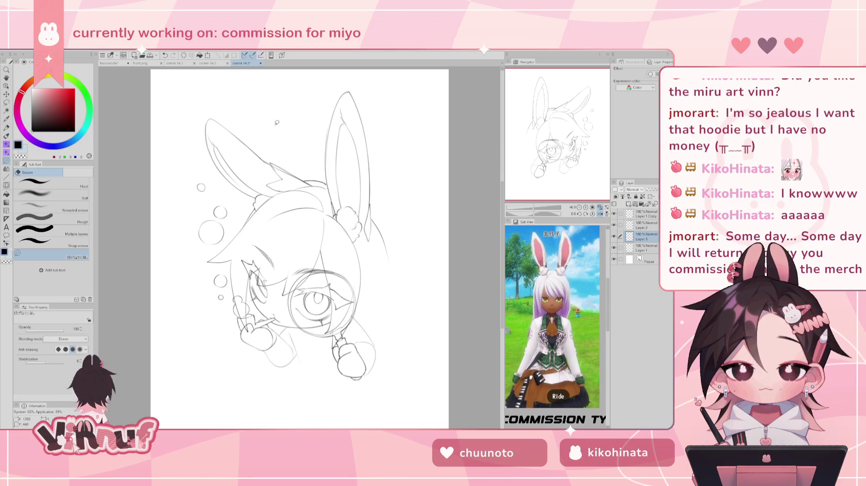
key("p")
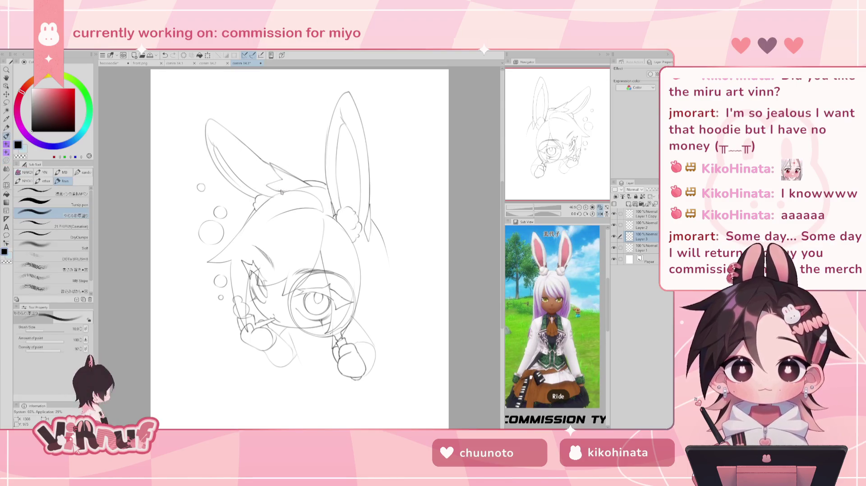
key("e")
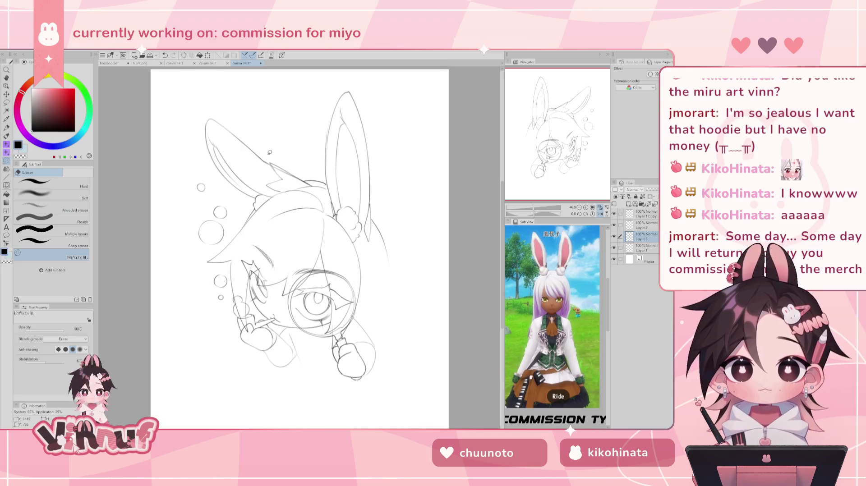
key("p")
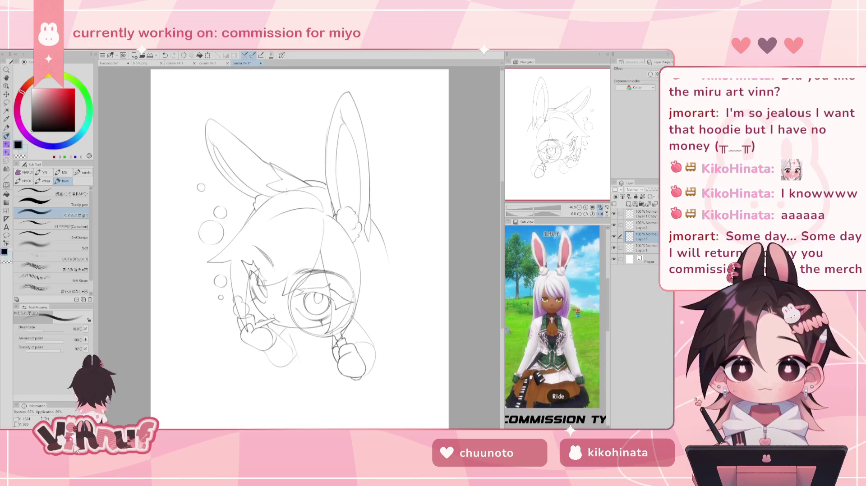
key("h")
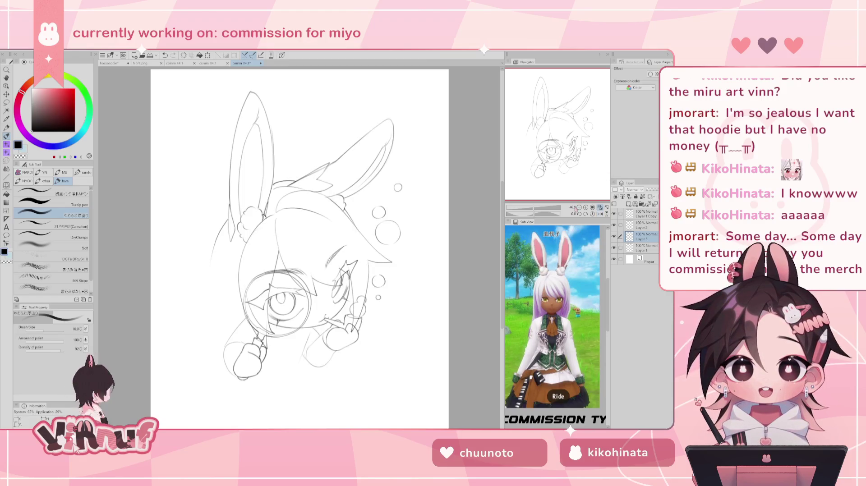
left_click(613, 236)
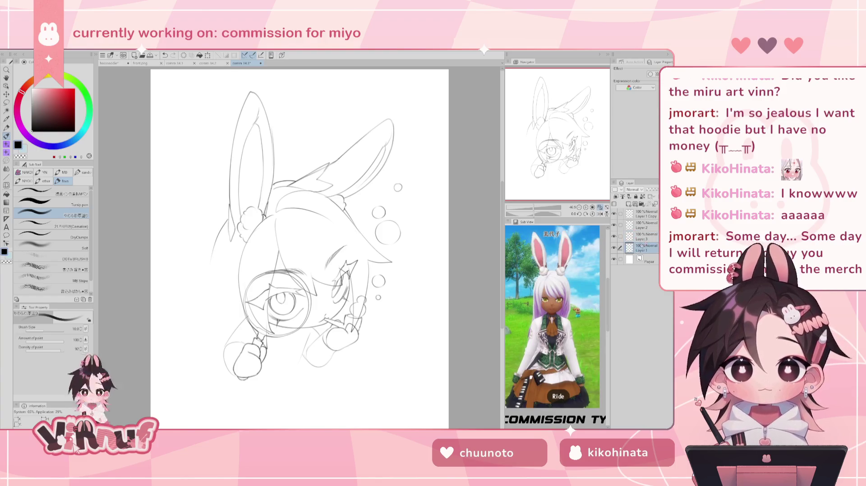
left_click(614, 237)
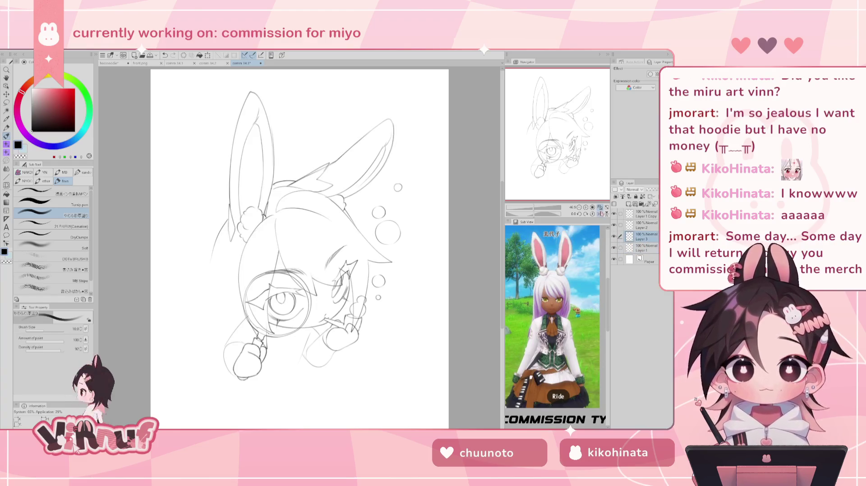
Step: Erase a stray line on the left ear and sketch an inner-ear line, checking it mirrored
key("e")
left_click_drag(249, 126, 243, 203)
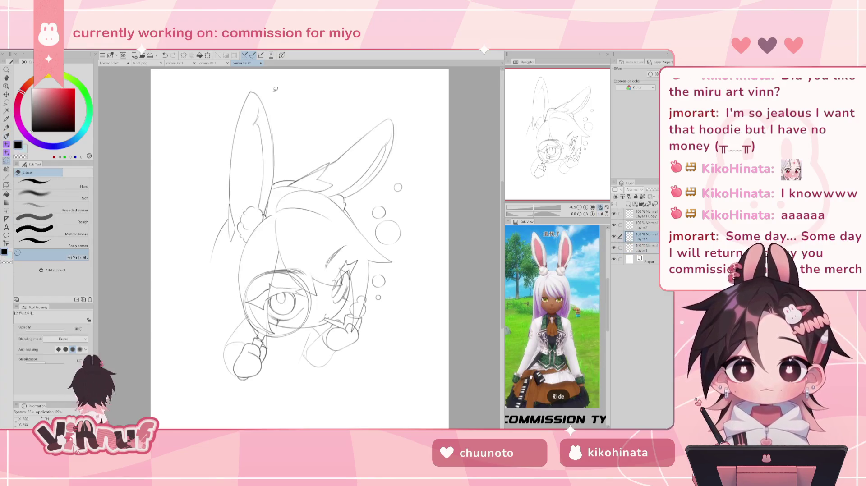
key("p")
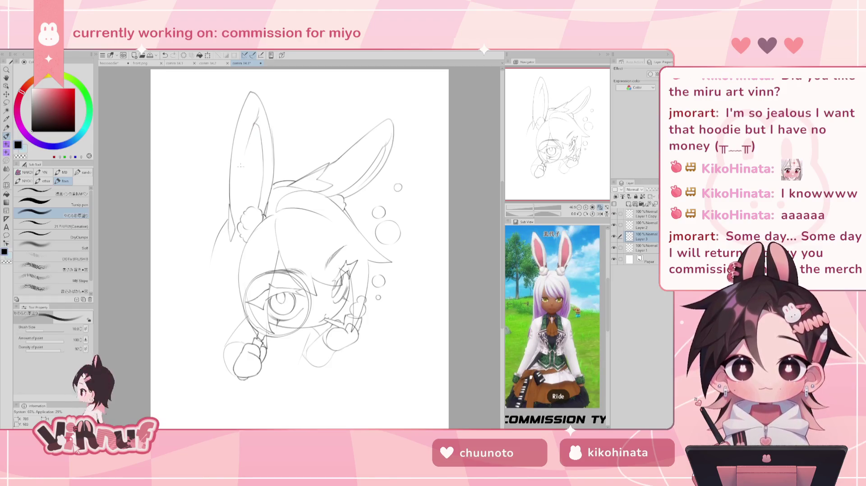
left_click_drag(247, 210, 249, 168)
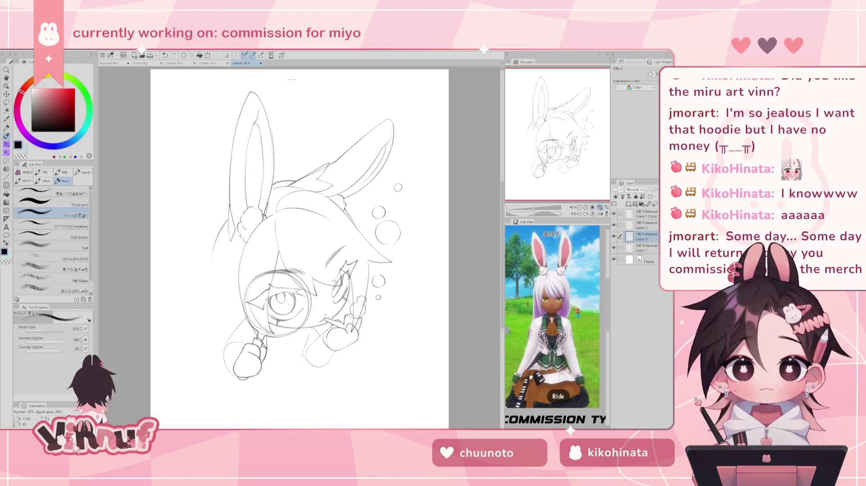
key("h")
key("h")
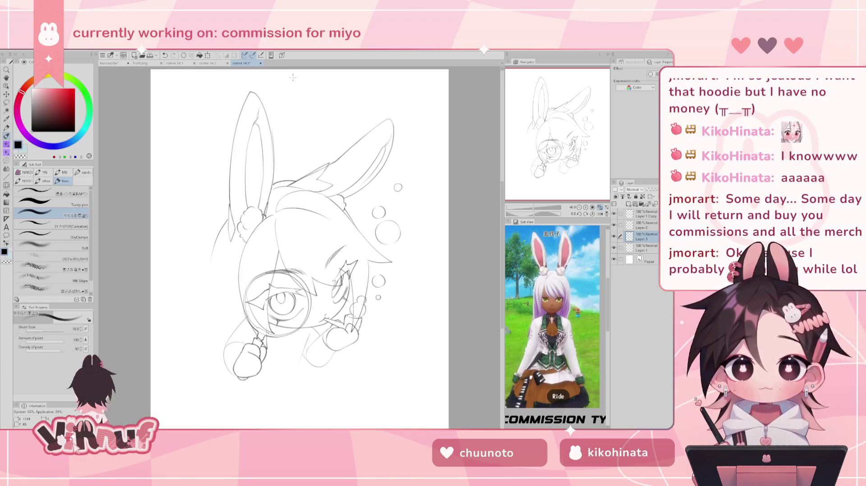
key("h")
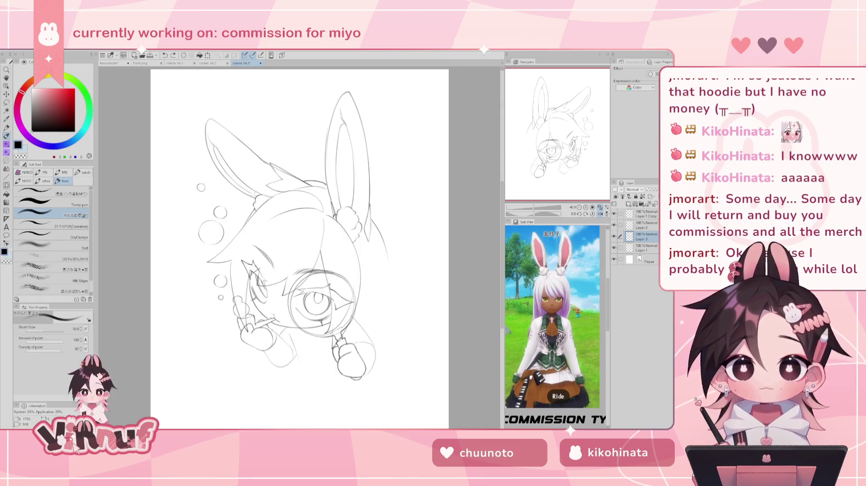
key("h")
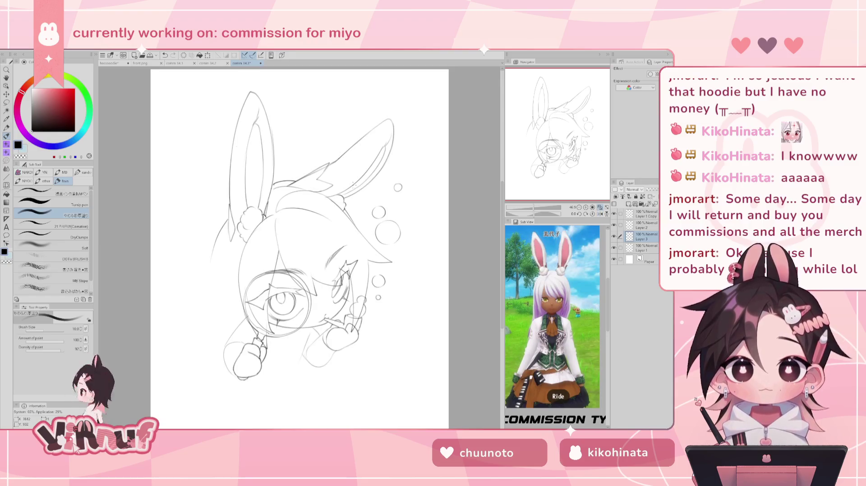
key("ctrl+z")
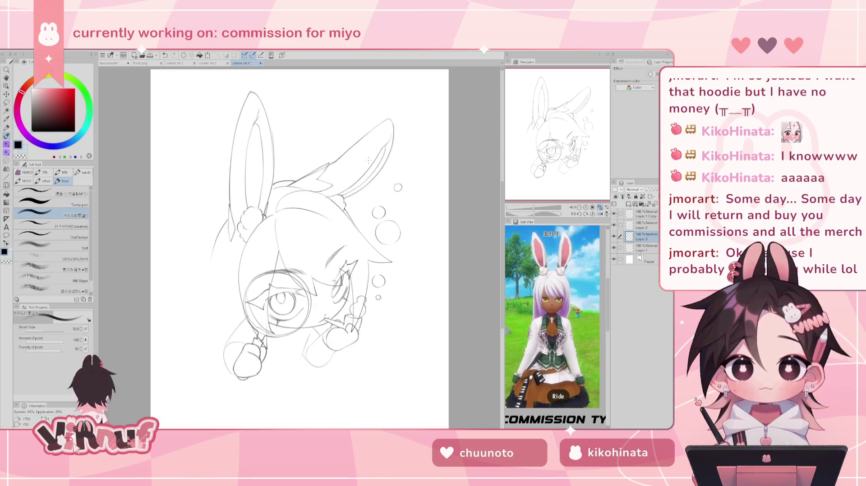
Step: Erase stray bits around the hood and ear on Layer 1, checking the drawing mirrored
left_click(319, 165, "ctrl+shift")
key("e")
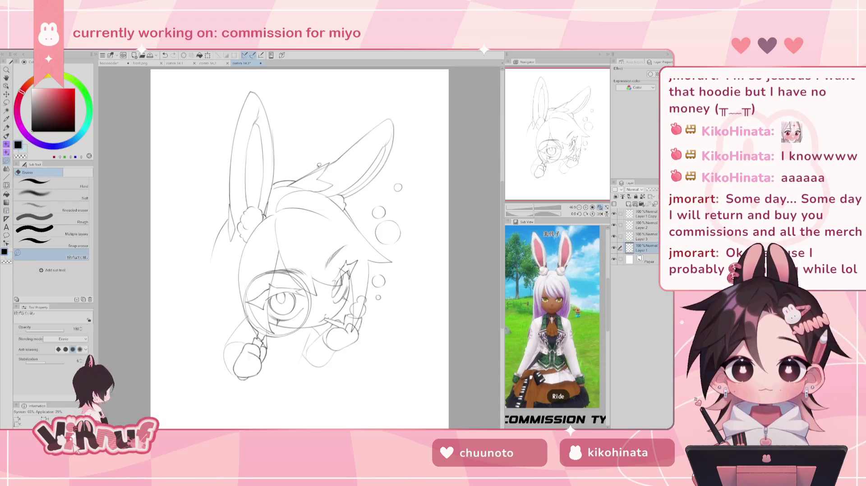
left_click_drag(311, 173, 302, 178)
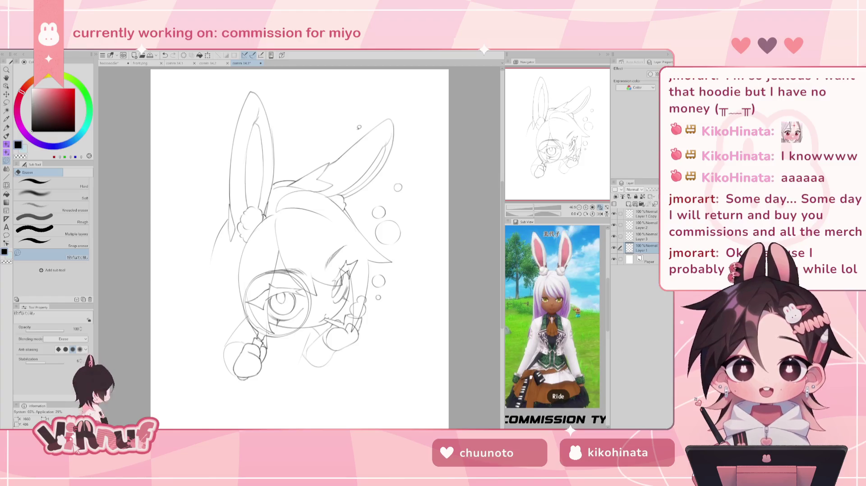
left_click(613, 237)
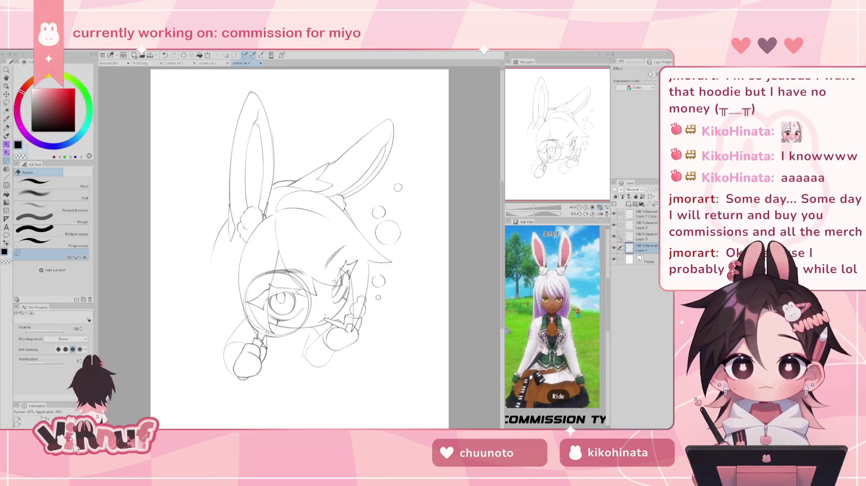
key("h")
key("b")
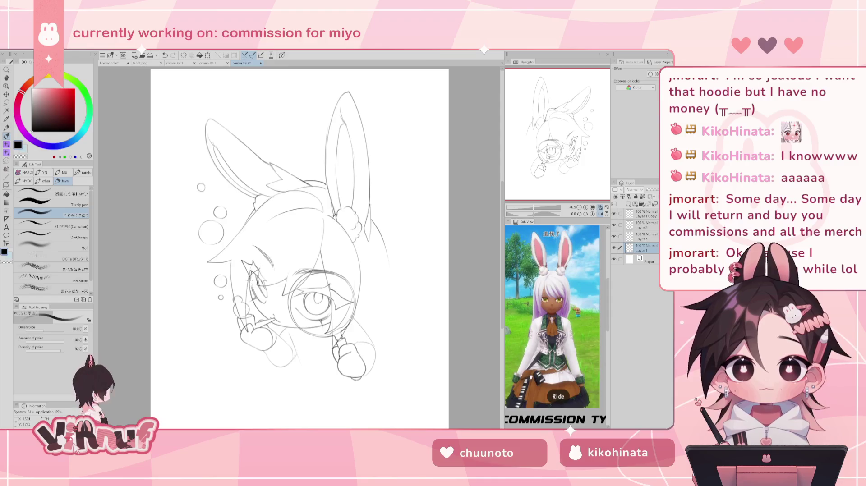
key("h")
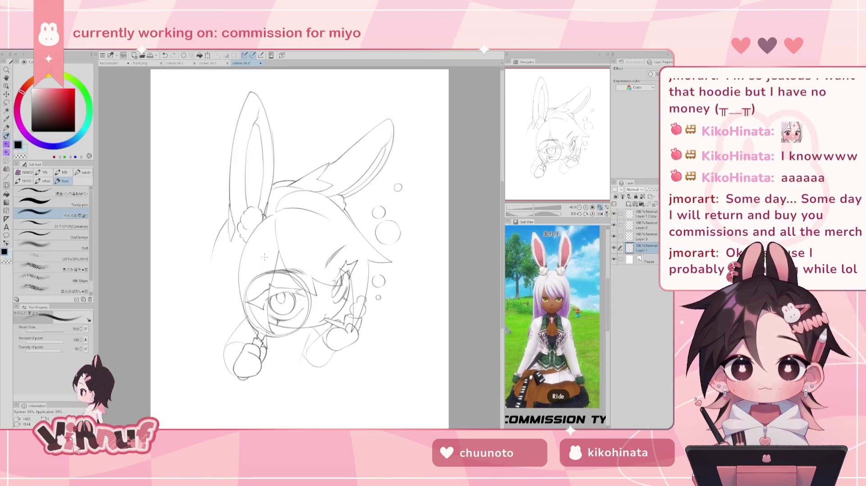
Step: Show the magnifying glass, hands and bubbles layer again and select Layer 1 Copy with Layer 2
left_click(613, 225)
left_click(613, 225)
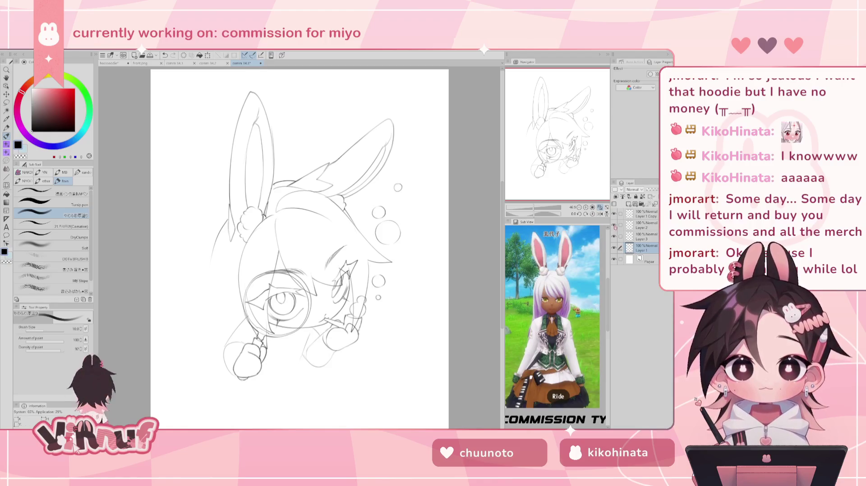
left_click(614, 247)
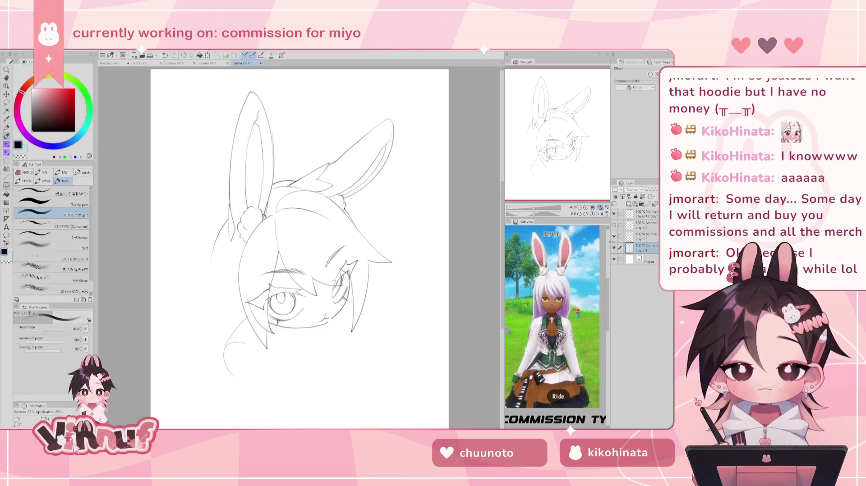
left_click(640, 239)
left_click(613, 236)
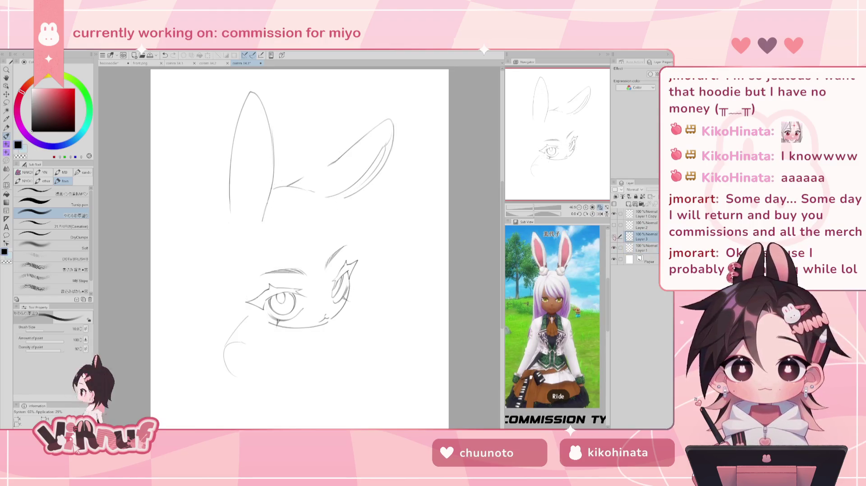
key("e")
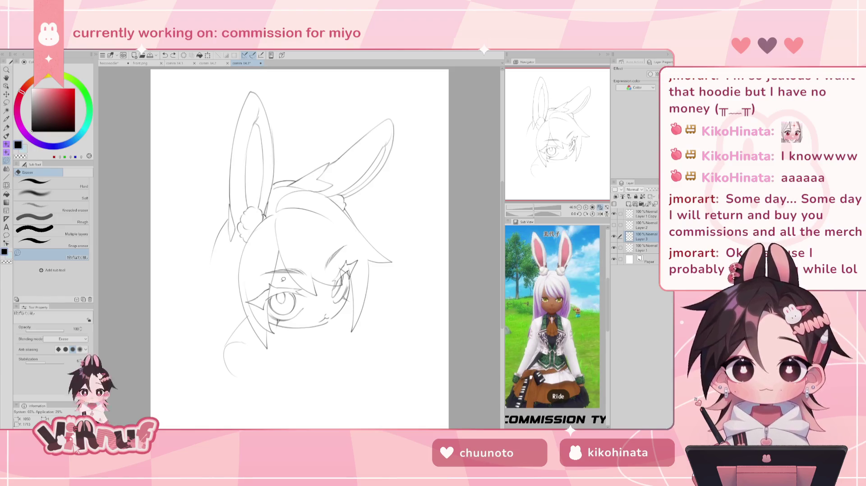
left_click(614, 225)
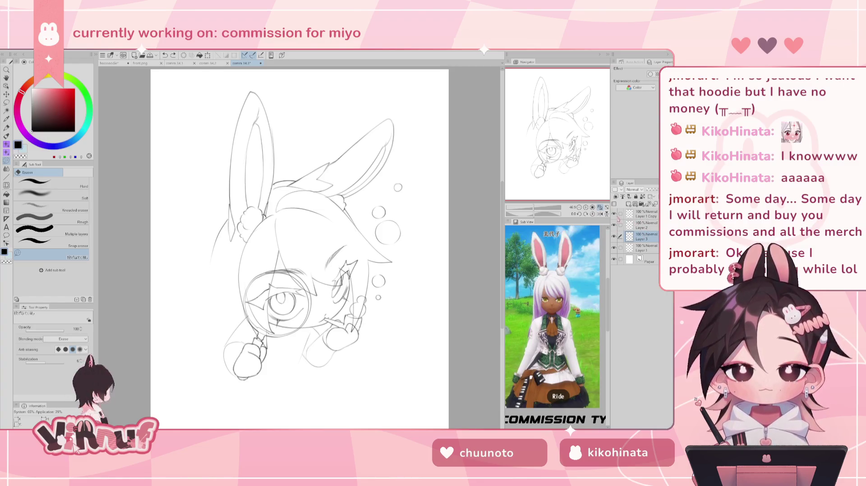
left_click(646, 218, "shift")
key("k")
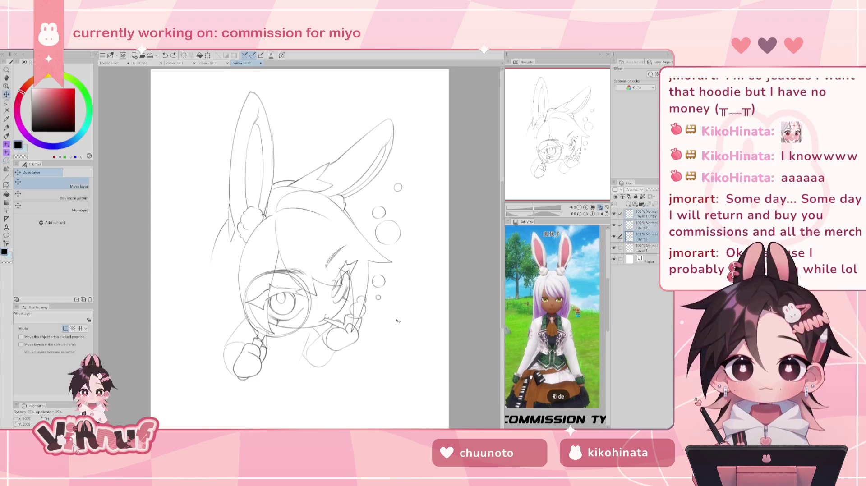
Step: Nudge the sketch layers slightly right and down with Move layer, then reselect Layer 1 alone
left_click(640, 243)
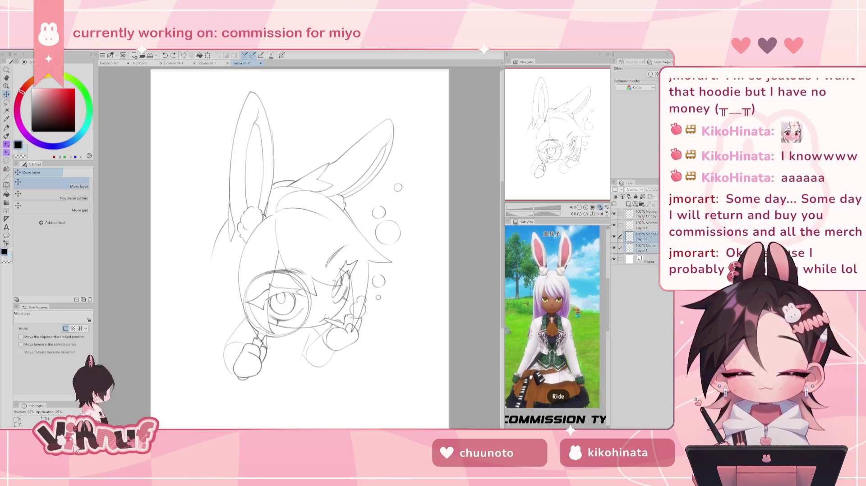
left_click_drag(436, 309, 436, 308)
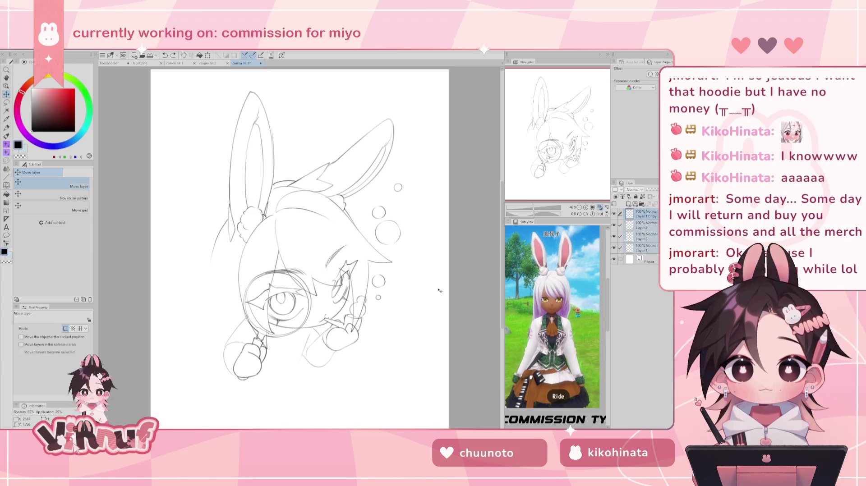
left_click(633, 248)
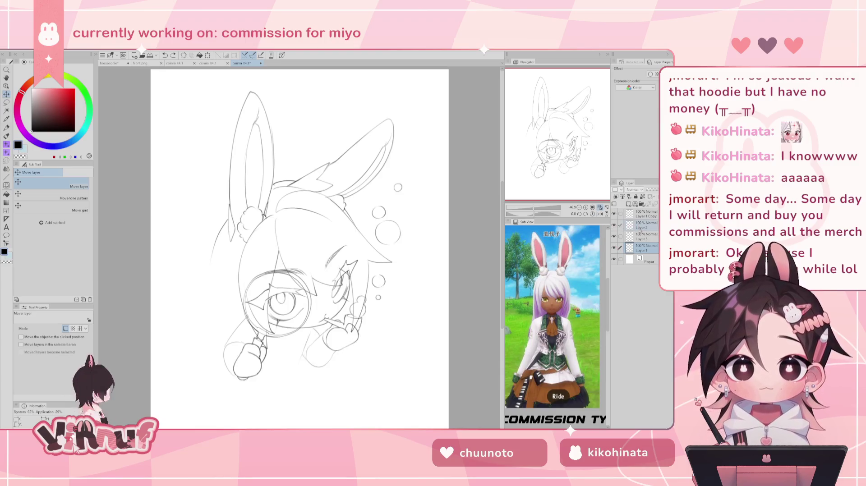
Step: Hide the magnifying glass, hands and bubbles layer and merge Layer 3 down into Layer 1
left_click(640, 237)
key("e")
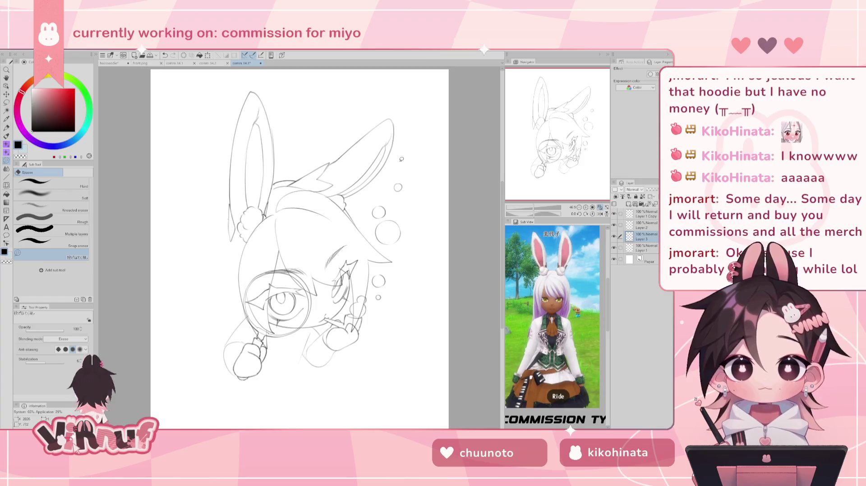
left_click(614, 225)
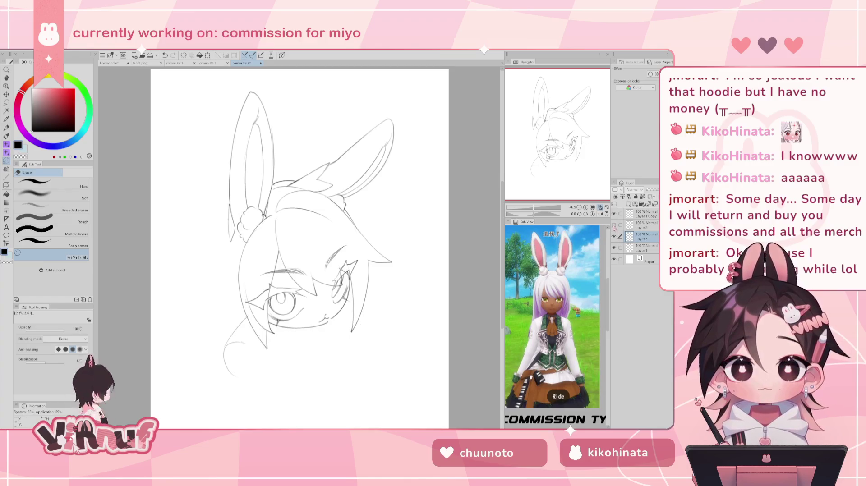
left_click(613, 237)
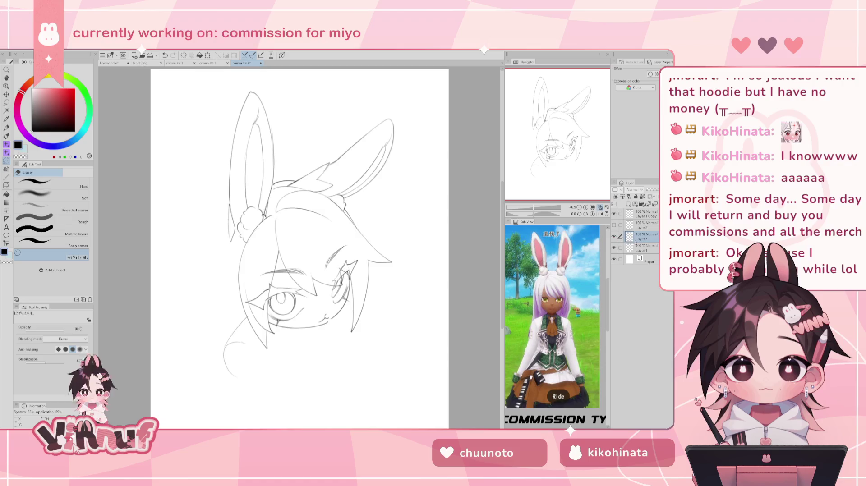
left_click(645, 248)
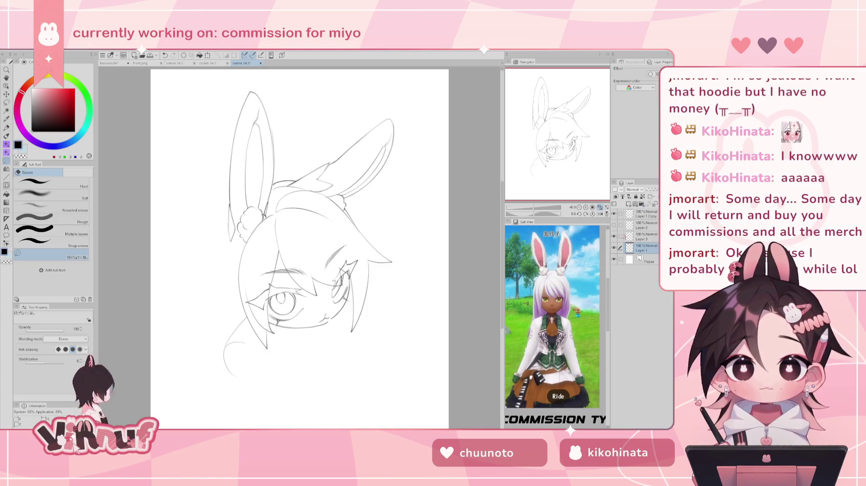
left_click(626, 236)
left_click(648, 204)
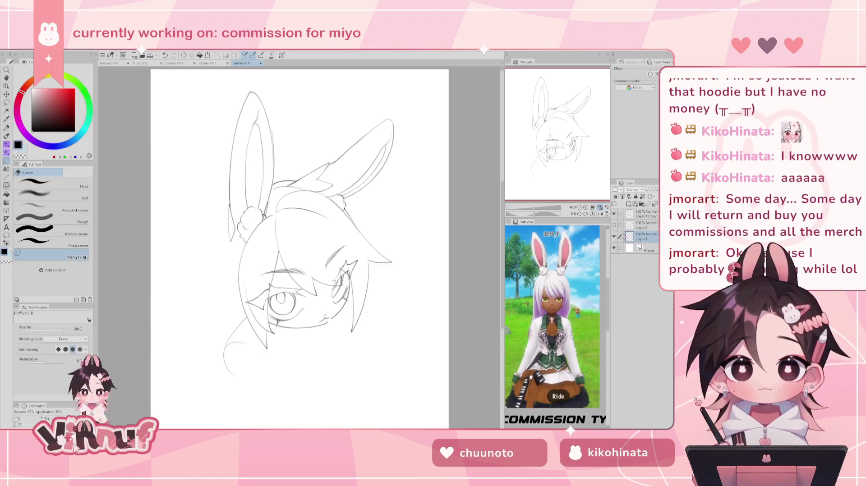
key("b")
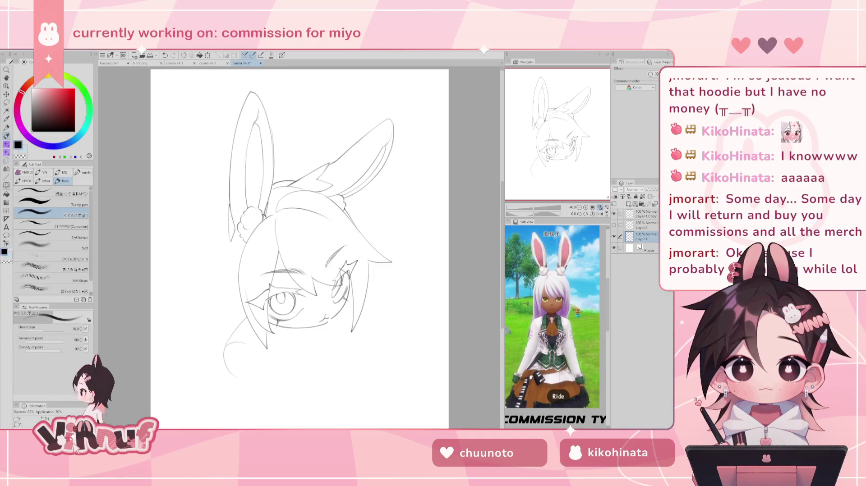
key("ctrl+z")
mouse_move(230, 216)
left_mouse_down()
mouse_move(223, 283)
mouse_move(223, 273)
left_mouse_up()
key("ctrl+z")
key("ctrl+z")
mouse_move(228, 222)
left_mouse_down()
mouse_move(221, 270)
mouse_move(219, 262)
mouse_move(229, 310)
left_mouse_up()
key("ctrl+z")
left_click_drag(223, 263, 230, 321)
key("ctrl+z")
mouse_move(220, 266)
left_mouse_down()
mouse_move(232, 316)
mouse_move(226, 326)
left_mouse_up()
key("ctrl+z")
key("ctrl+z")
key("ctrl+z")
left_click_drag(221, 265, 229, 328)
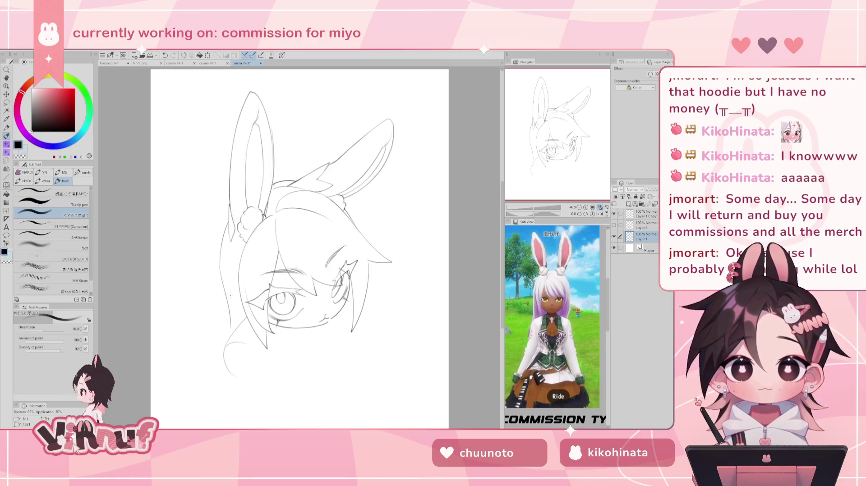
key("ctrl+z")
left_click_drag(219, 255, 230, 323)
key("ctrl+z")
left_click_drag(220, 266, 231, 332)
key("ctrl+z")
left_click_drag(225, 289, 230, 321)
key("ctrl+z")
left_click_drag(218, 264, 226, 325)
key("ctrl+z")
left_click_drag(221, 259, 203, 316)
key("ctrl+z")
key("ctrl+z")
left_click_drag(219, 257, 212, 330)
left_click_drag(228, 291, 234, 315)
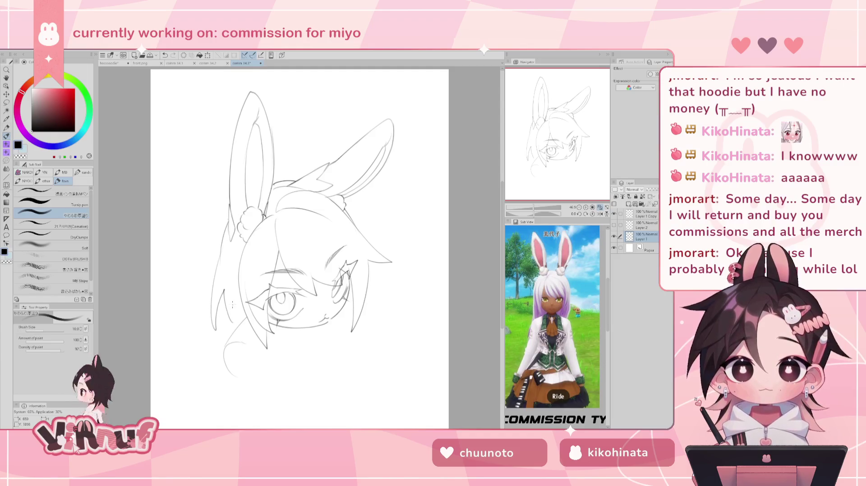
key("ctrl+z")
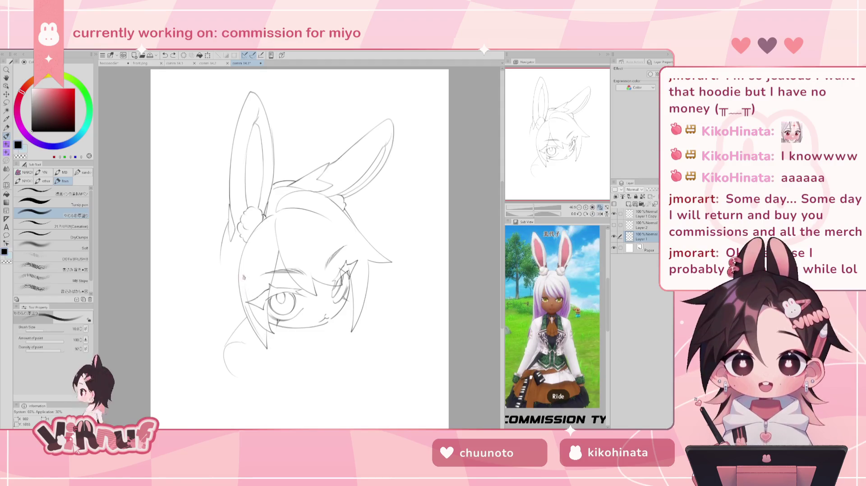
key("h")
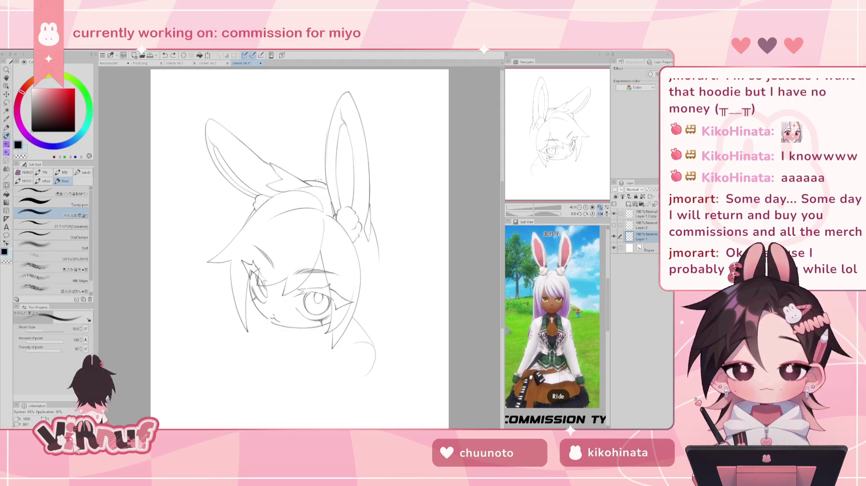
key("h")
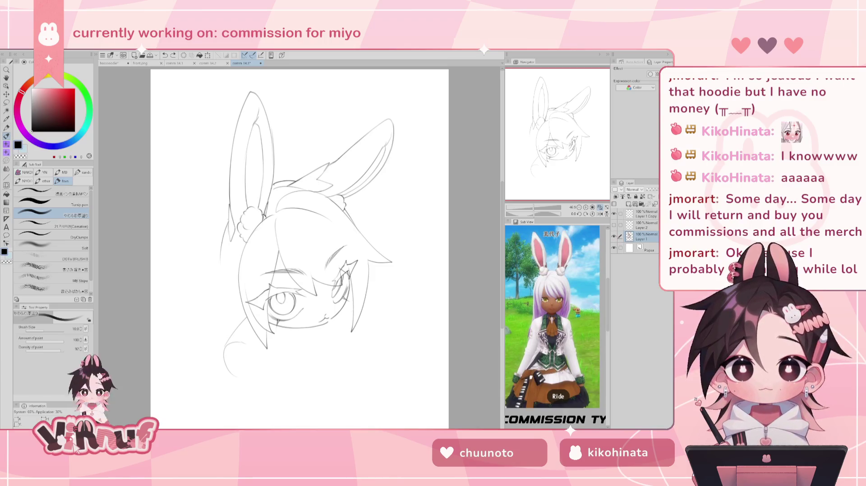
key("j")
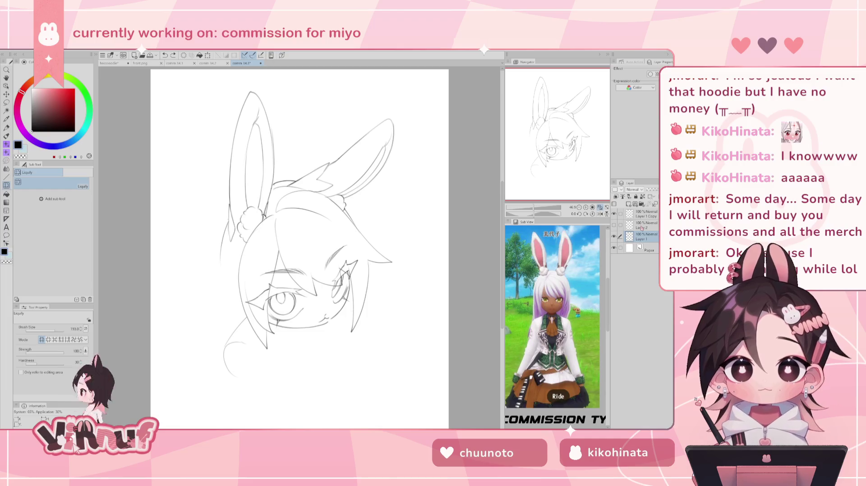
Step: Enlarge the Liquify brush to size 2000
left_click_drag(300, 255, 327, 255)
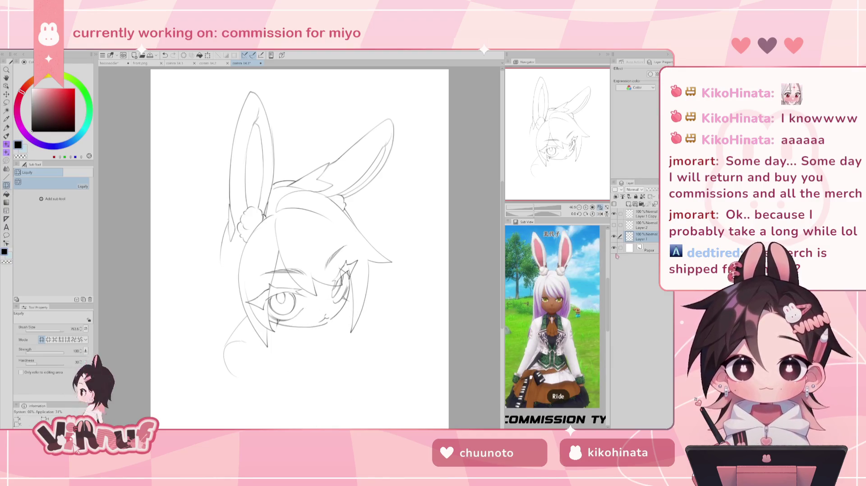
left_click(614, 225)
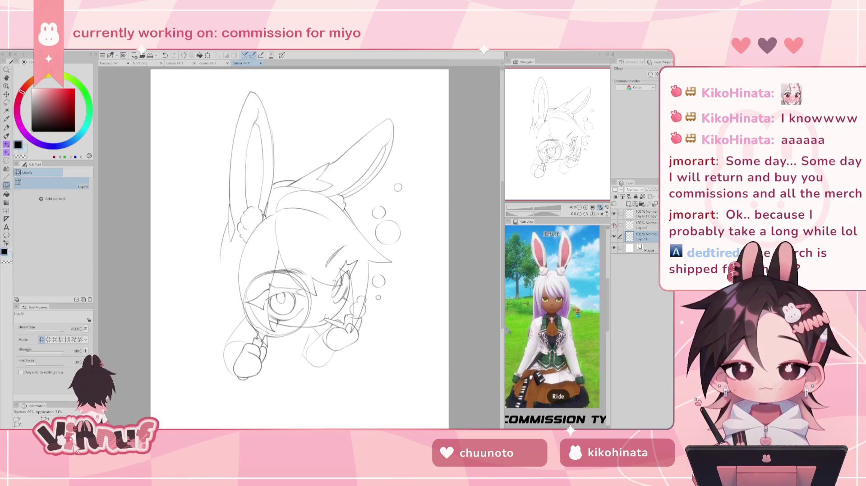
left_click(613, 226)
left_click_drag(61, 331, 66, 330)
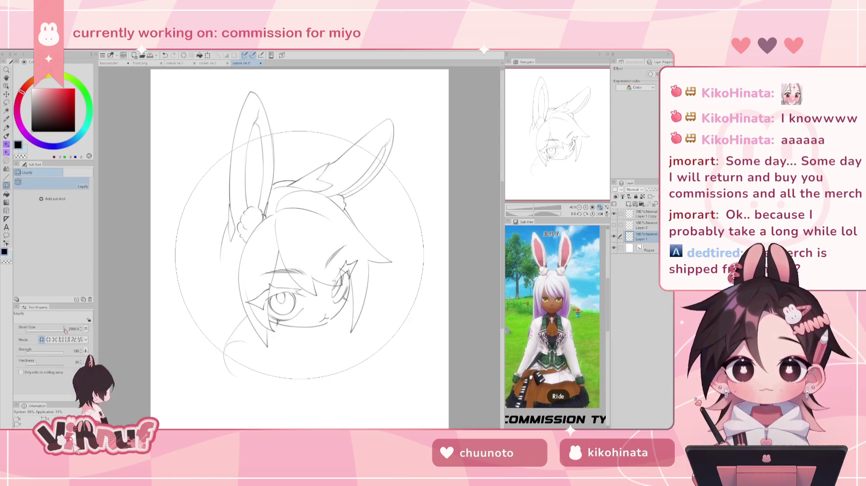
scroll(299, 255, "down", 2)
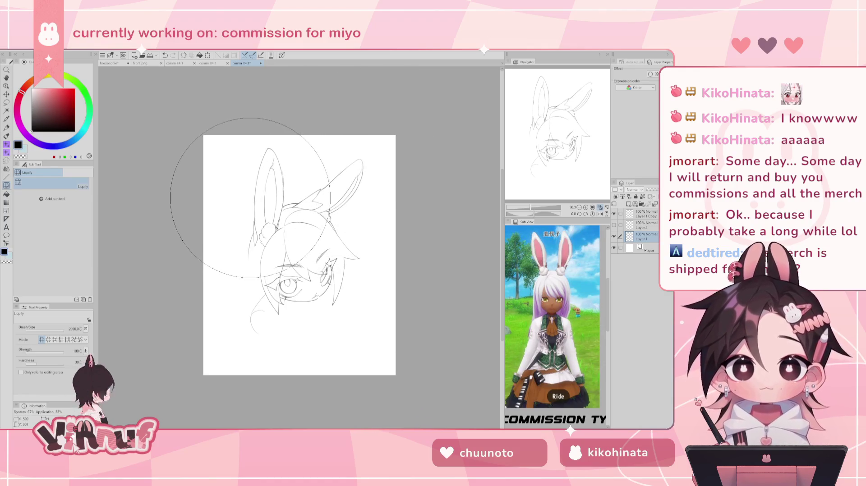
Step: Push the ears and right ear tip into shape, checking mirrored, then show the magnifier, hands and bubbles layer
left_click_drag(242, 202, 269, 142)
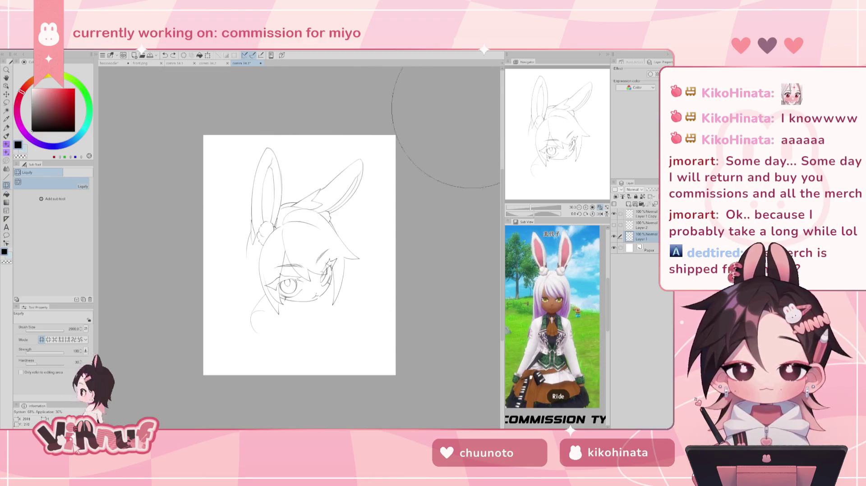
key("h")
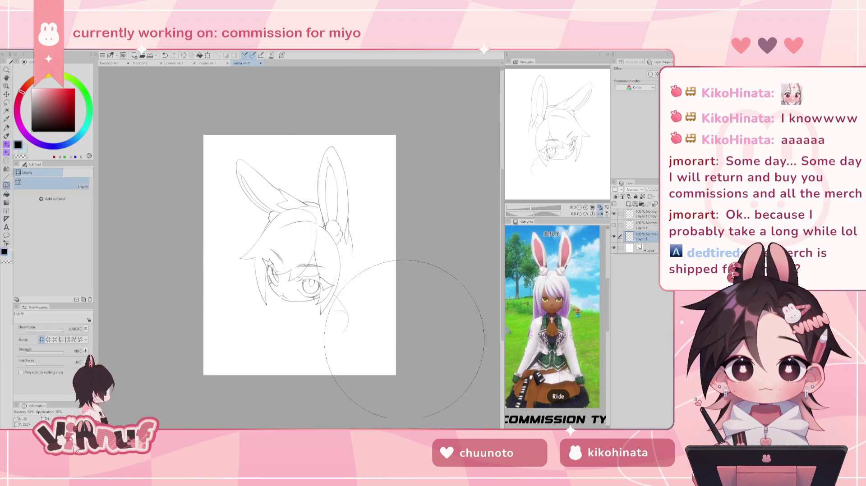
key("h")
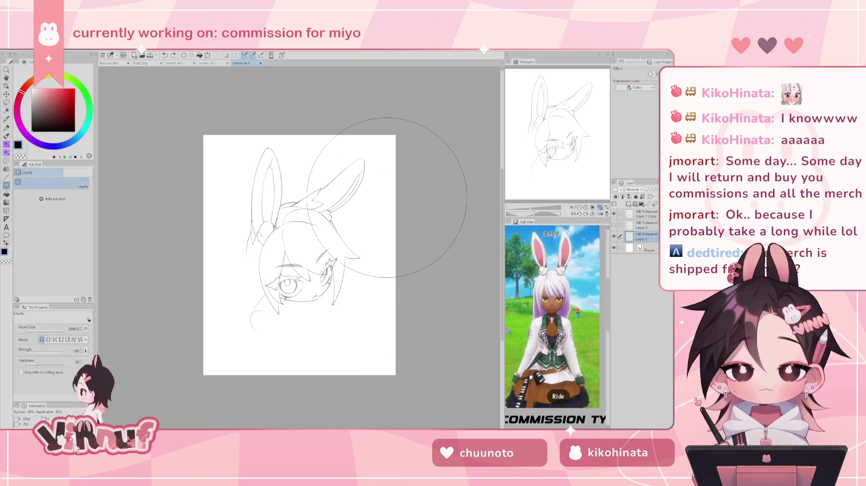
left_click_drag(338, 194, 345, 189)
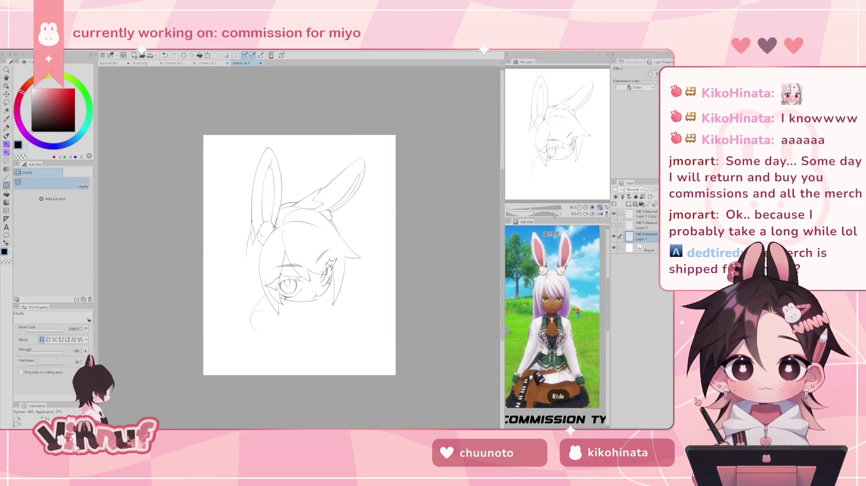
left_click_drag(532, 210, 539, 208)
left_click(614, 225)
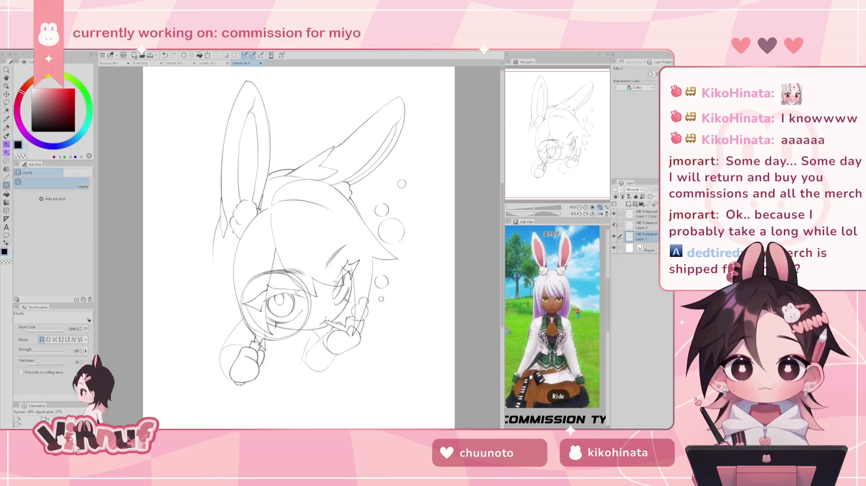
Step: Erase the sketch line left of the lower hand, toggling the magnifier layer to compare
key("b")
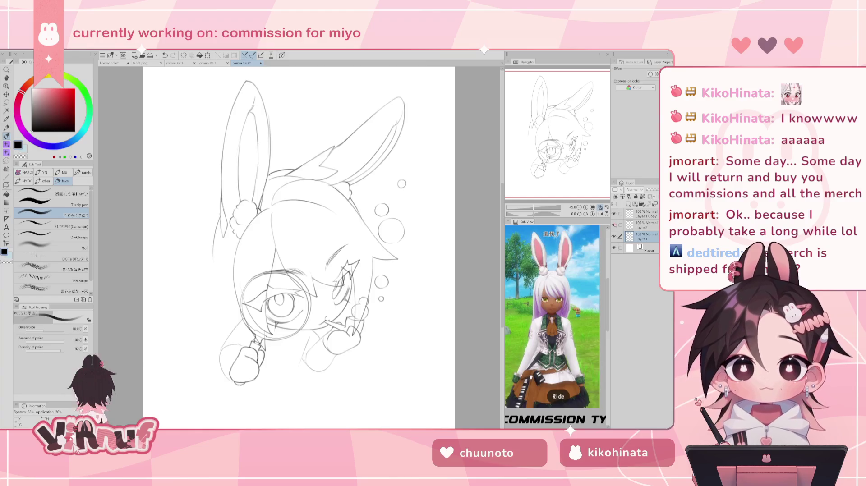
left_click(613, 225)
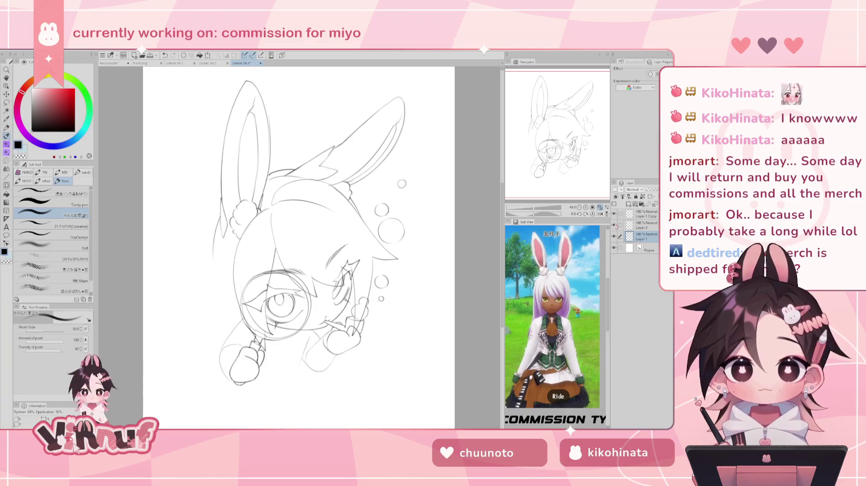
left_click(613, 236)
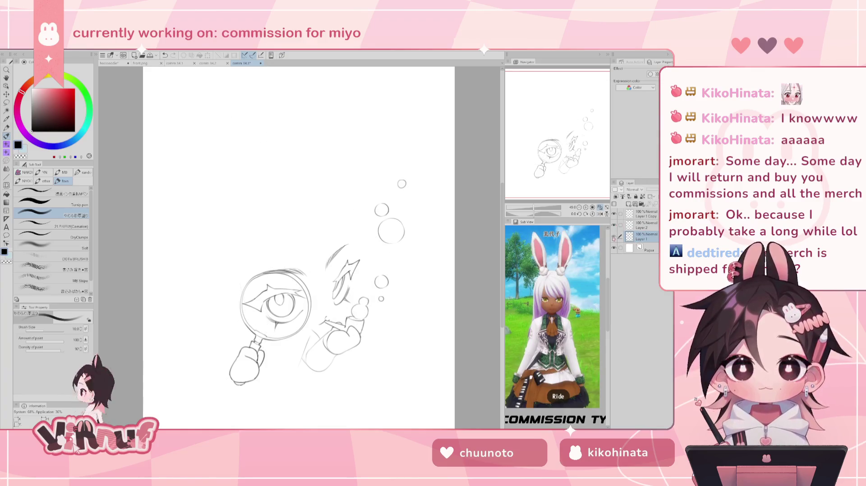
key("e")
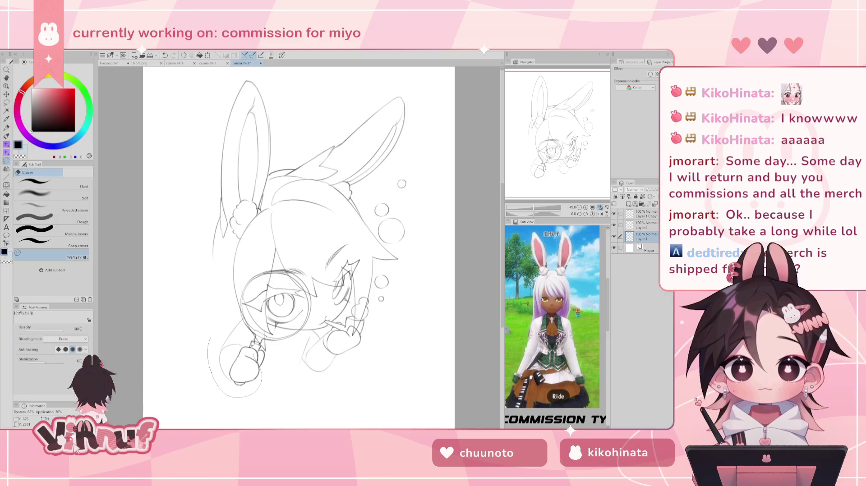
left_click_drag(221, 345, 222, 379)
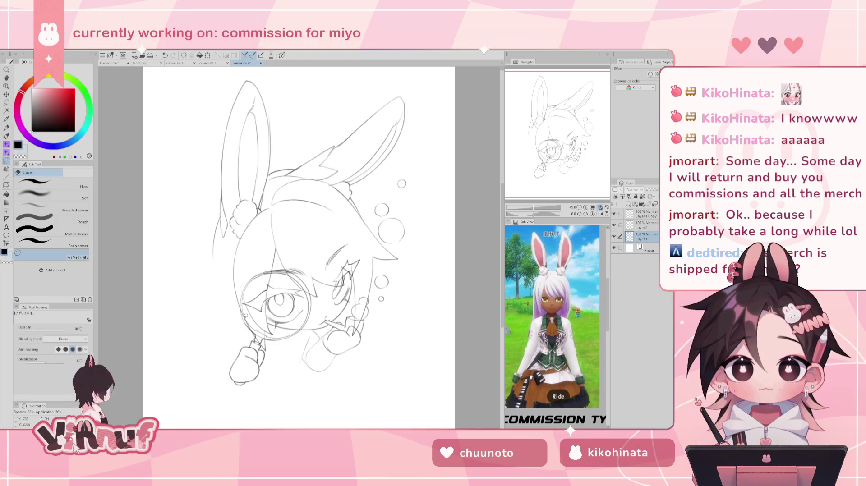
left_click(613, 225)
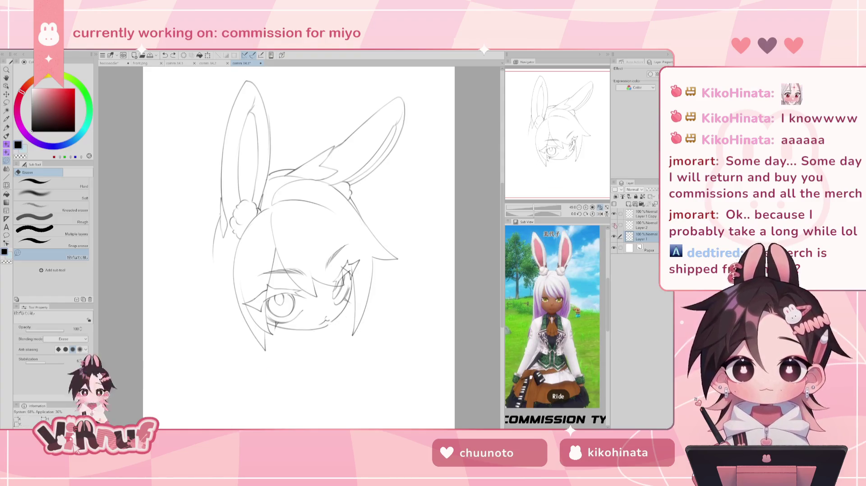
left_click(614, 225)
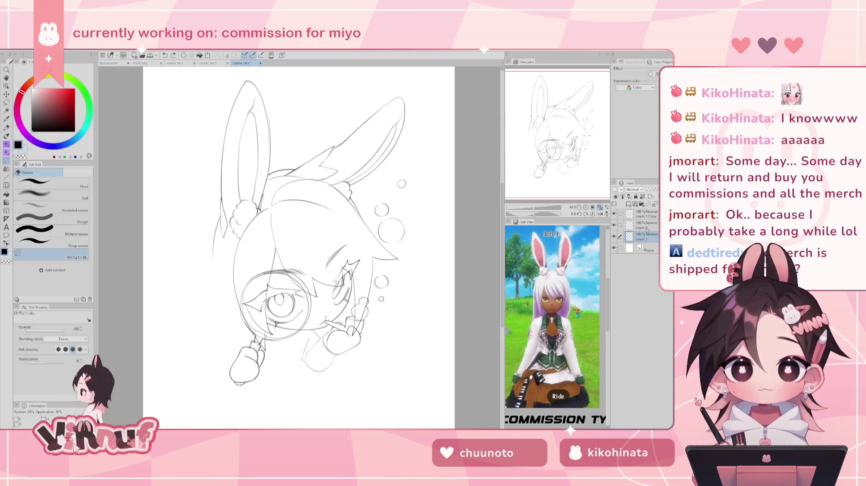
left_click(613, 225)
left_click(613, 226)
left_click(614, 227)
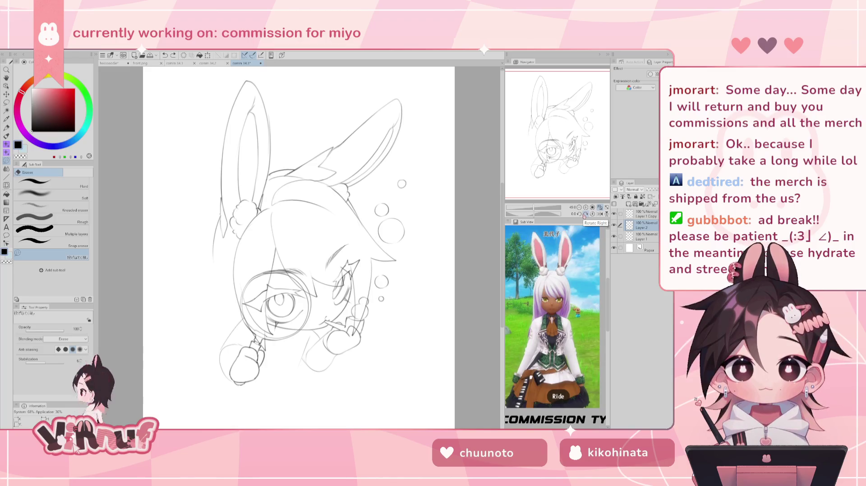
Step: Sketch new arm outline strokes around the lower-left hand after a mirrored proportion check
key("ctrl+y")
key("ctrl+z")
key("b")
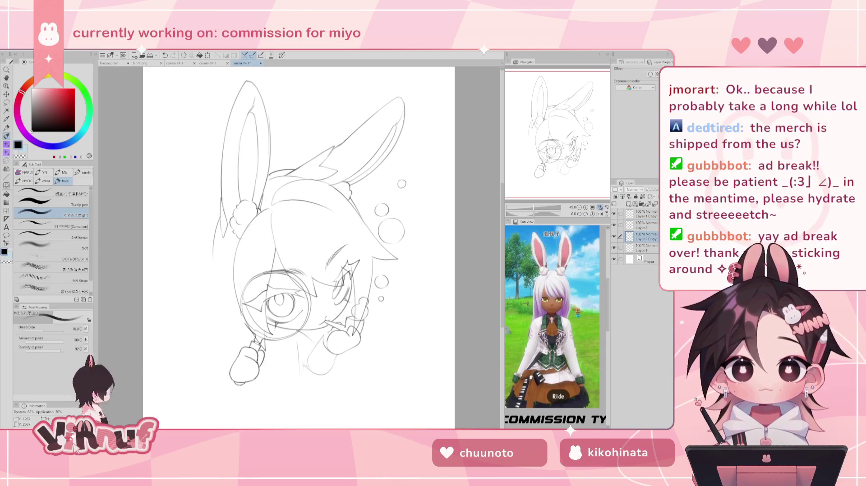
key("h")
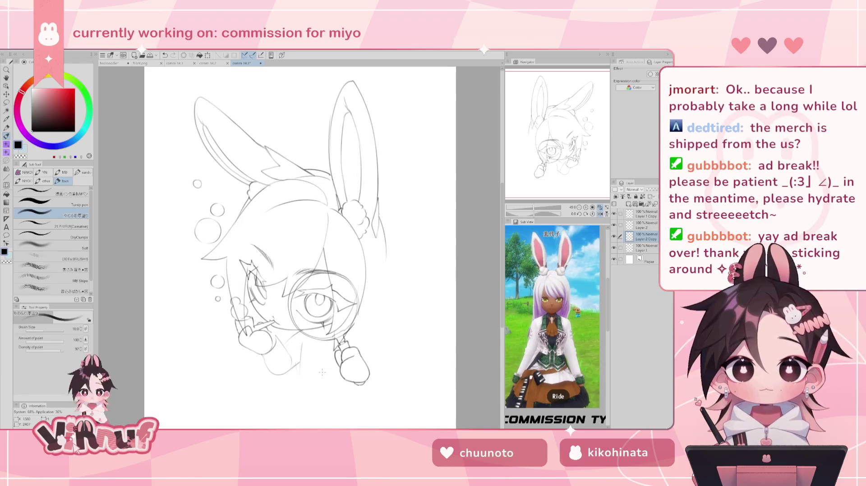
key("h")
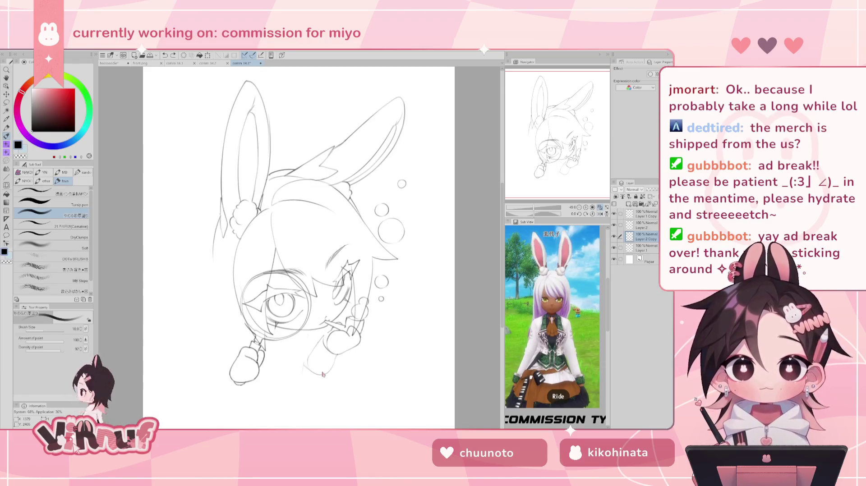
left_click_drag(241, 334, 223, 381)
left_click_drag(243, 316, 218, 374)
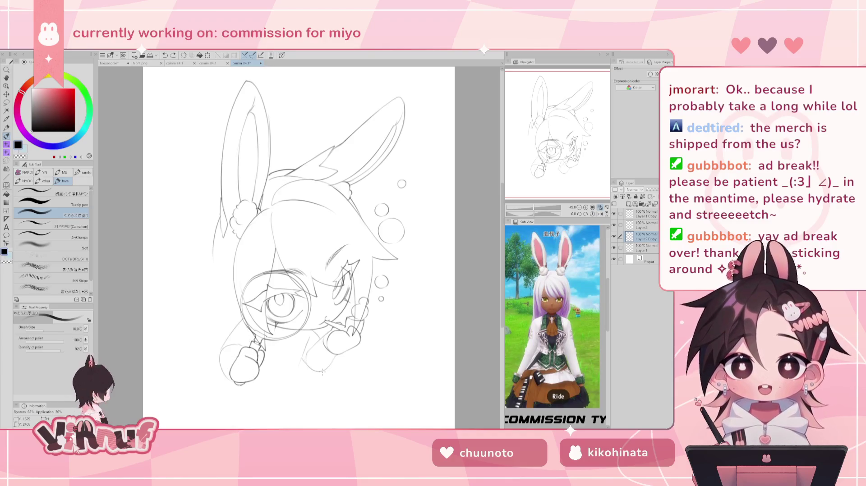
Step: Toggle the magnifier and head layers' visibility, ending with Layer 2 Copy as the editing layer
key("m")
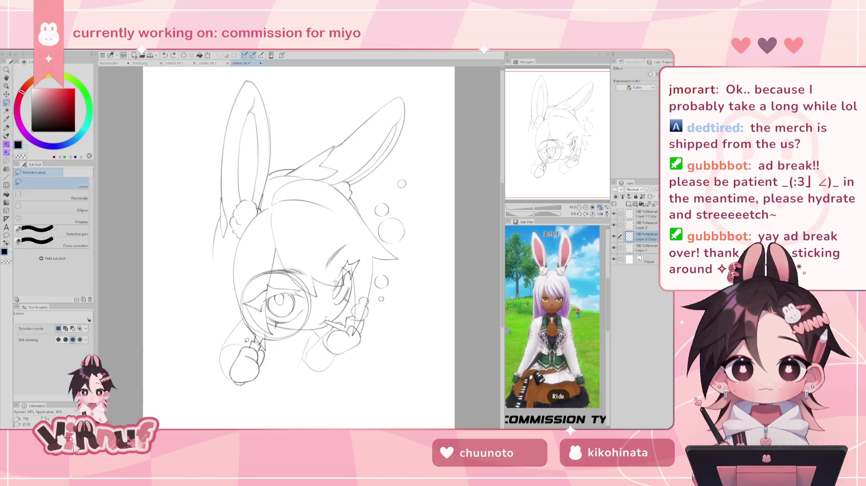
key("e")
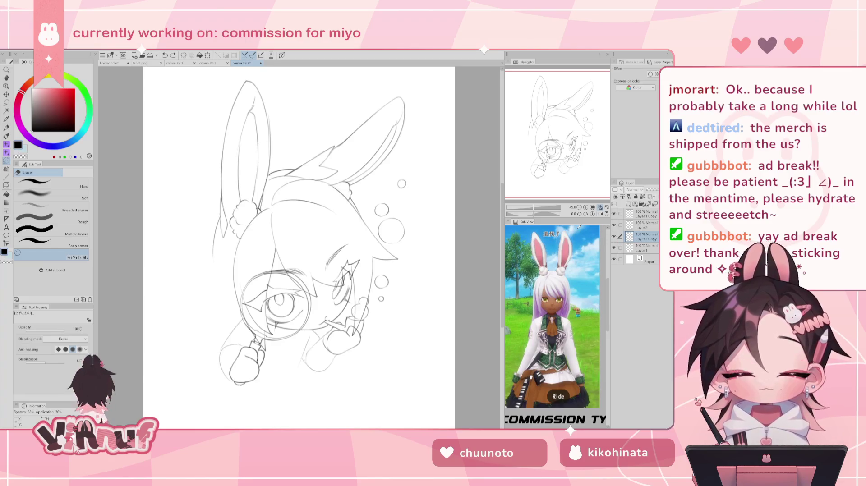
left_click(614, 225)
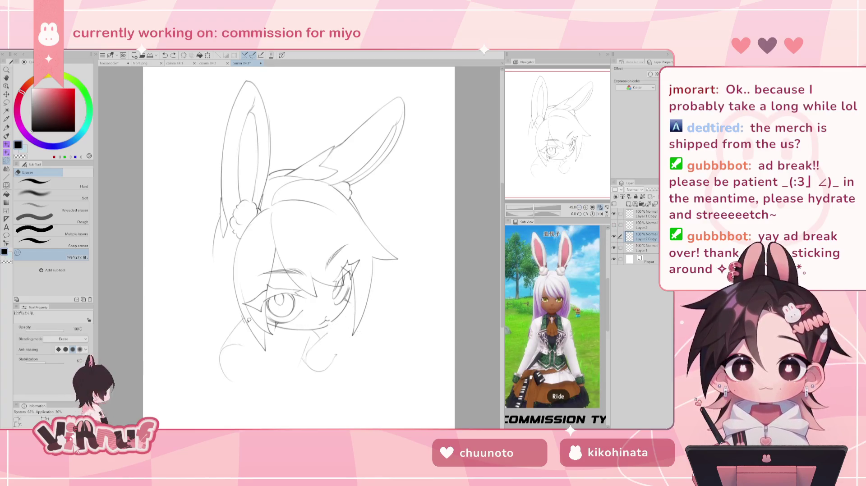
key("ctrl+z")
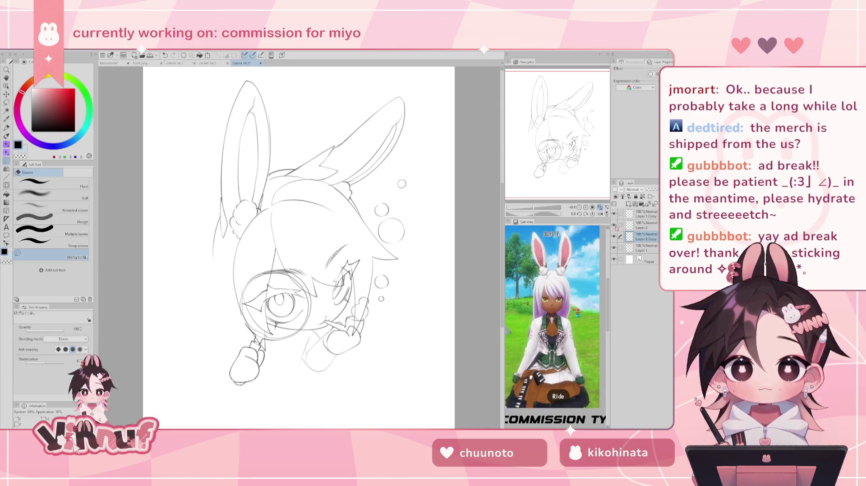
left_click(613, 225)
left_click(642, 225)
key("p")
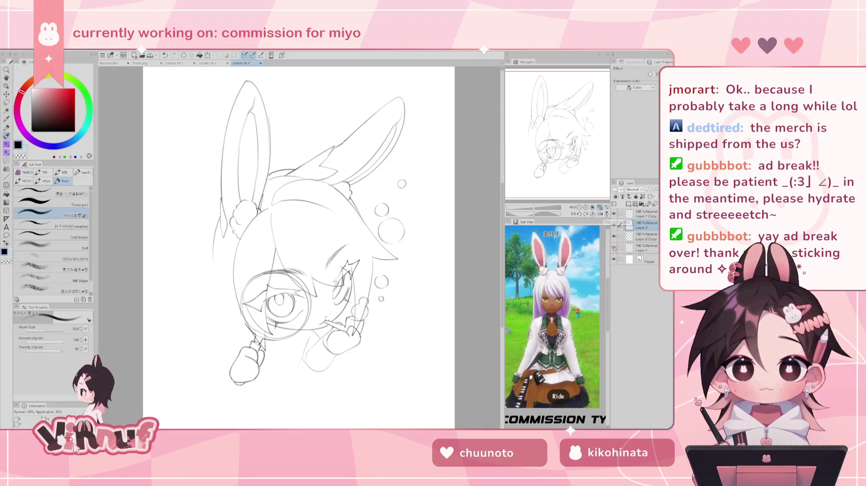
left_click(613, 248)
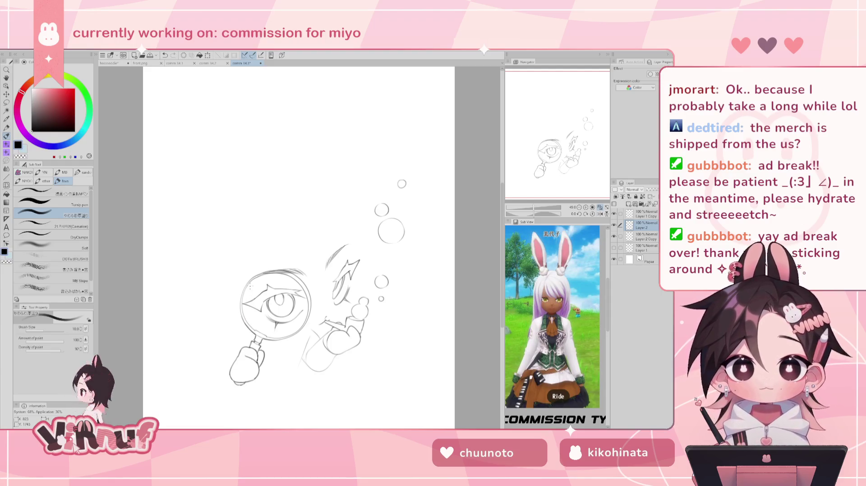
left_click(613, 248)
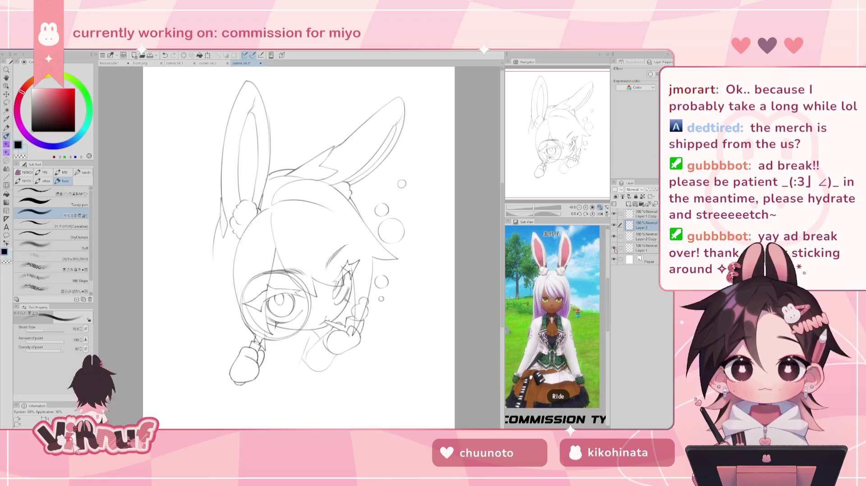
left_click(641, 236)
left_click(613, 247)
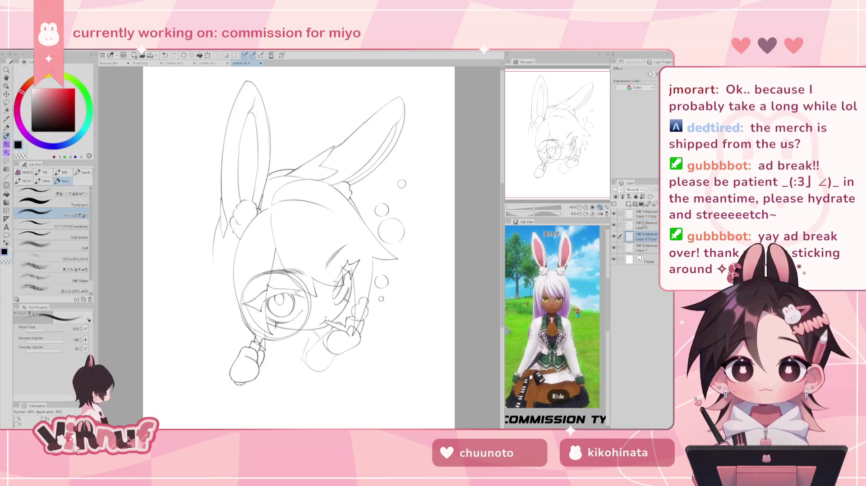
Step: Redraw the strokes beside the lower-left hand on Layer 2 Copy, undoing several attempts
mouse_move(246, 330)
left_mouse_down()
mouse_move(235, 347)
mouse_move(243, 338)
left_mouse_up()
key("ctrl+z")
key("ctrl+z")
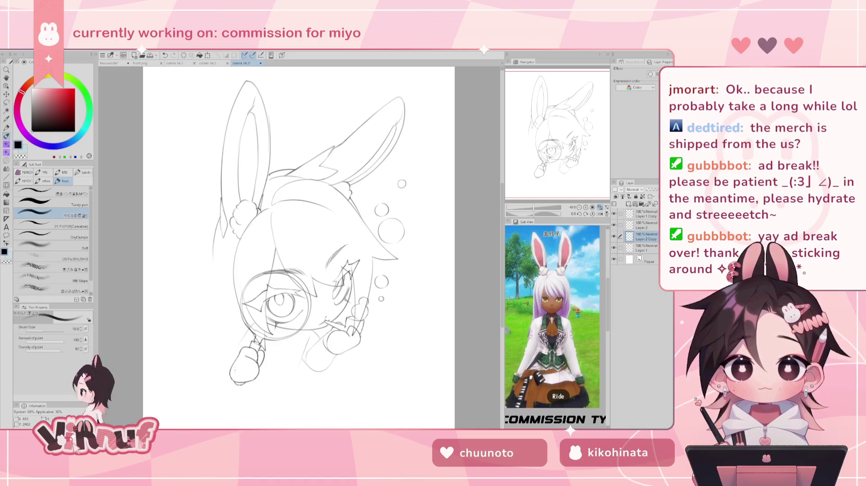
mouse_move(230, 366)
left_mouse_down()
mouse_move(234, 389)
mouse_move(221, 386)
left_mouse_up()
key("ctrl+z")
key("ctrl+z")
key("ctrl+z")
left_click_drag(247, 336, 219, 387)
key("ctrl+z")
mouse_move(230, 356)
left_mouse_down()
mouse_move(223, 390)
mouse_move(235, 390)
left_mouse_up()
key("ctrl+z")
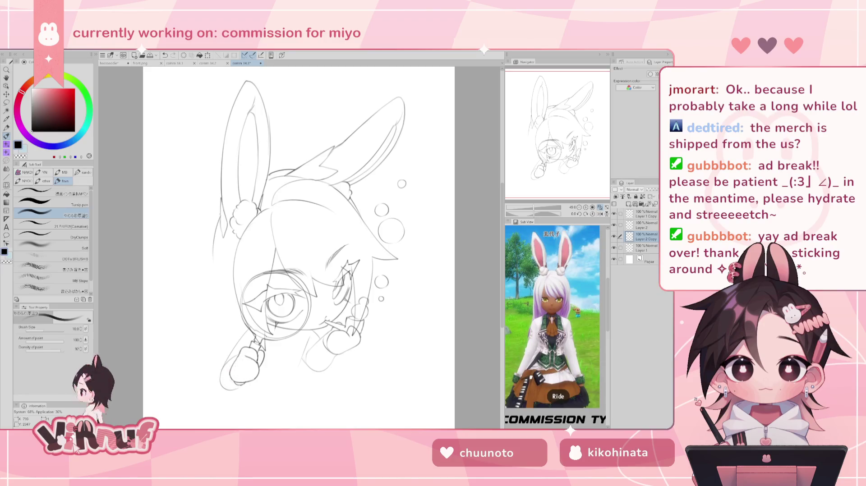
Step: Retry the small strokes by the lower-left hand, mirroring the view to check them
key("h")
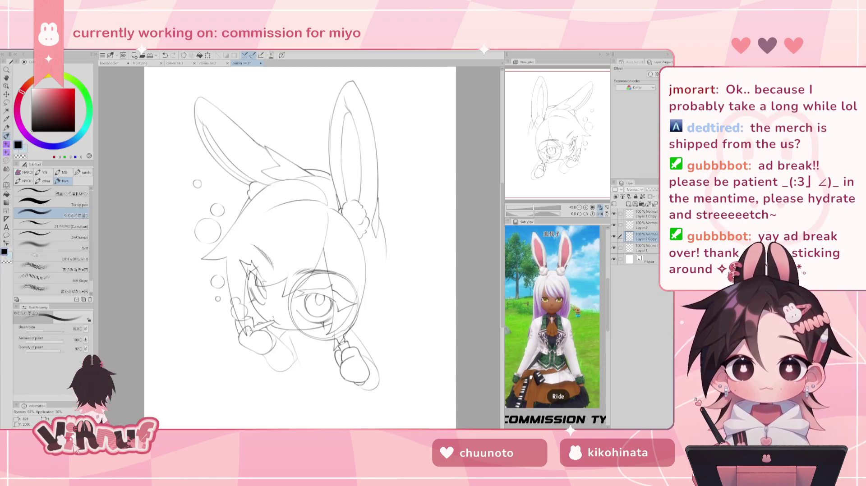
key("h")
key("ctrl+z")
key("ctrl+z")
mouse_move(228, 354)
left_mouse_down()
mouse_move(221, 381)
mouse_move(230, 383)
left_mouse_up()
key("ctrl+z")
key("ctrl+z")
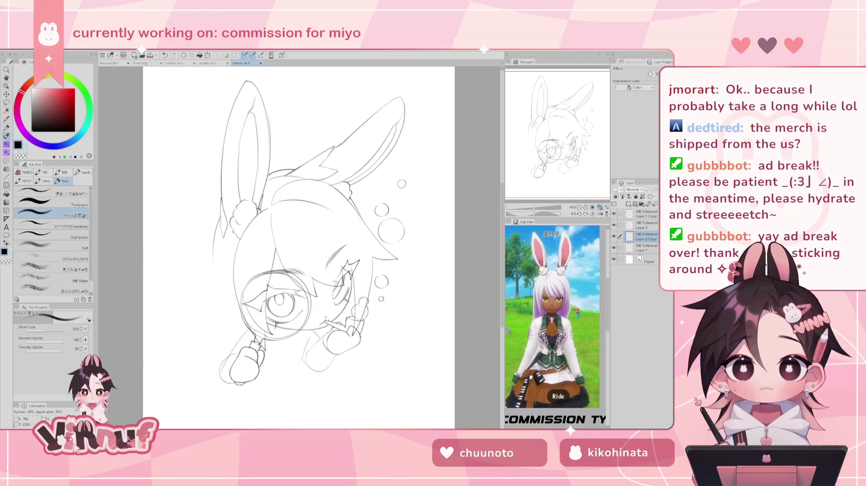
key("ctrl+z")
left_click_drag(239, 339, 224, 360)
key("e")
key("ctrl+z")
key("h")
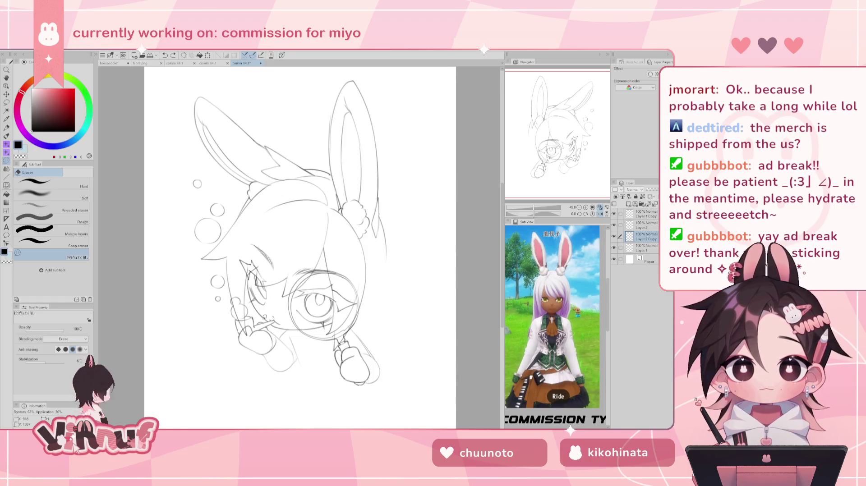
key("h")
key("b")
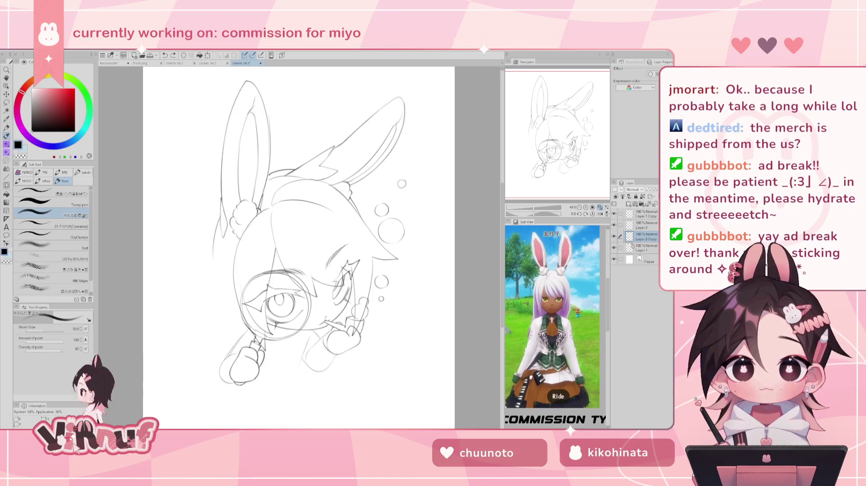
Step: Hide Layer 2 Copy's extra paw lines and make Layer 1 with the head sketch active
left_click(645, 225)
left_click(614, 236)
left_click(646, 236)
left_click(645, 247)
key("h")
Step: Erase and redraw the head's left outline with the pencil on Layer 1
key("e")
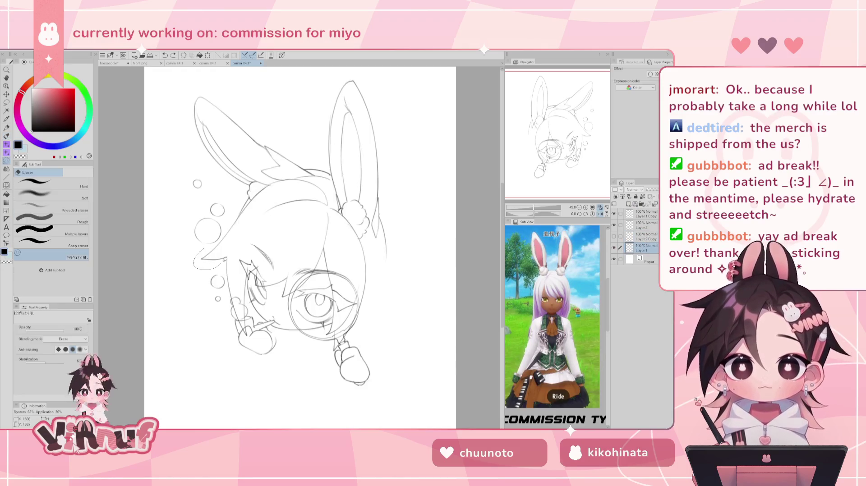
left_click_drag(194, 264, 247, 212)
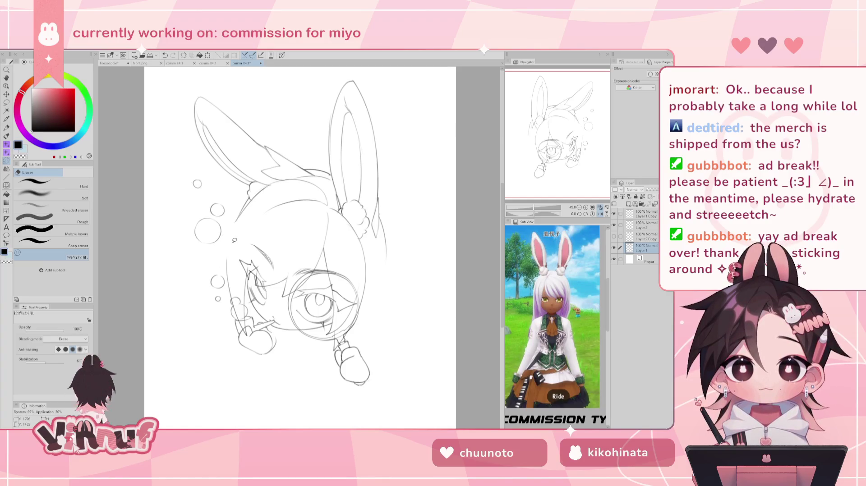
key("p")
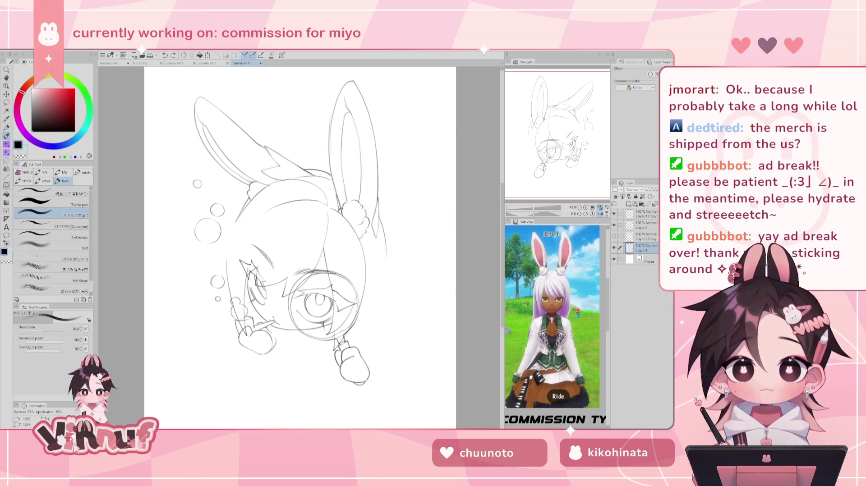
left_click_drag(234, 223, 213, 290)
key("ctrl+z")
left_click_drag(235, 223, 212, 290)
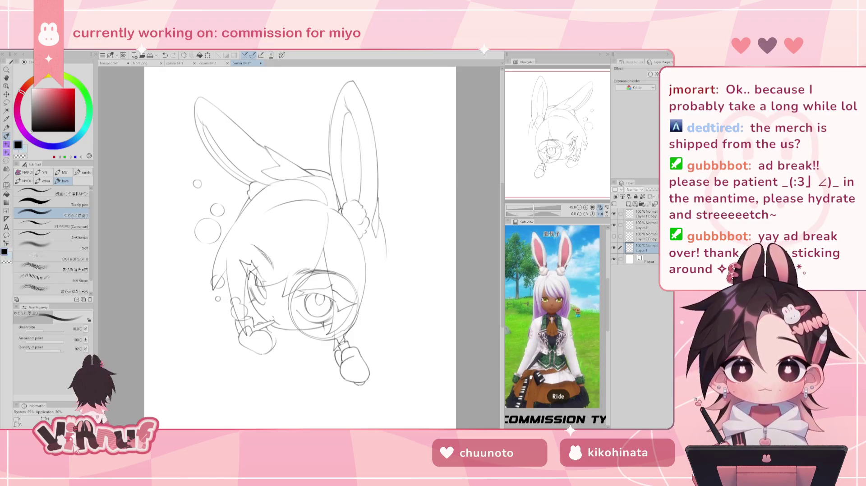
left_click_drag(293, 226, 278, 221)
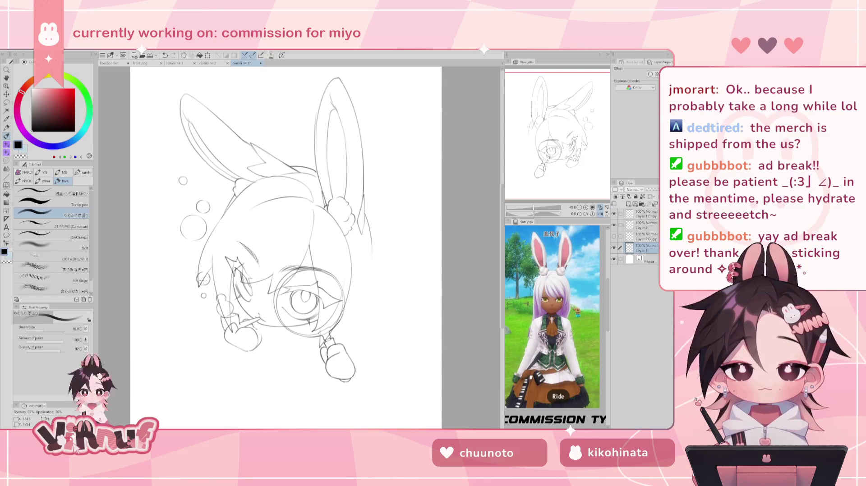
key("e")
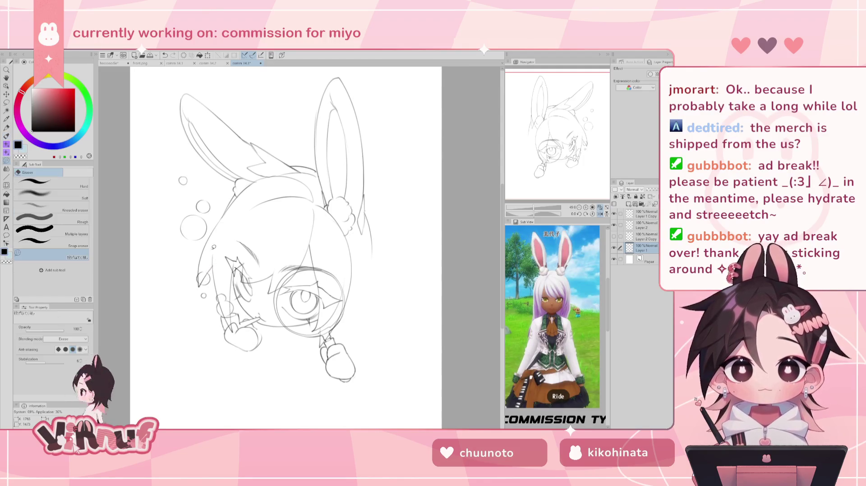
key("h")
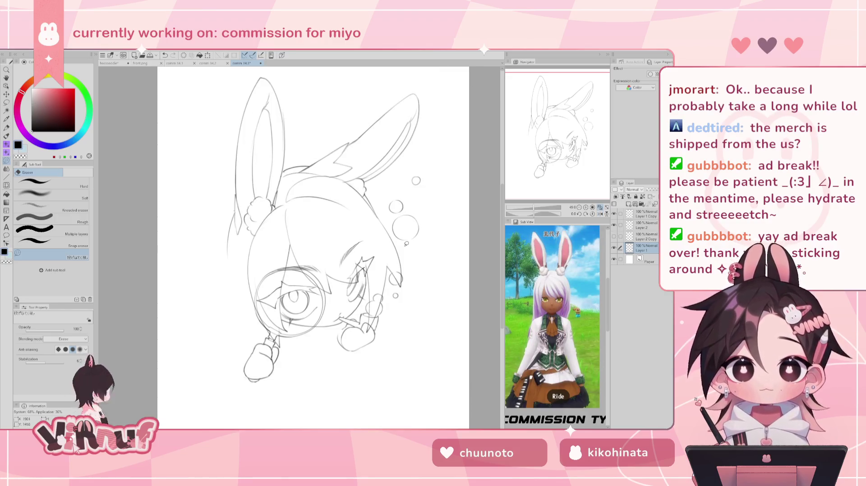
Step: On Layer 2, lasso the cheek sketch and shift it slightly right
key("b")
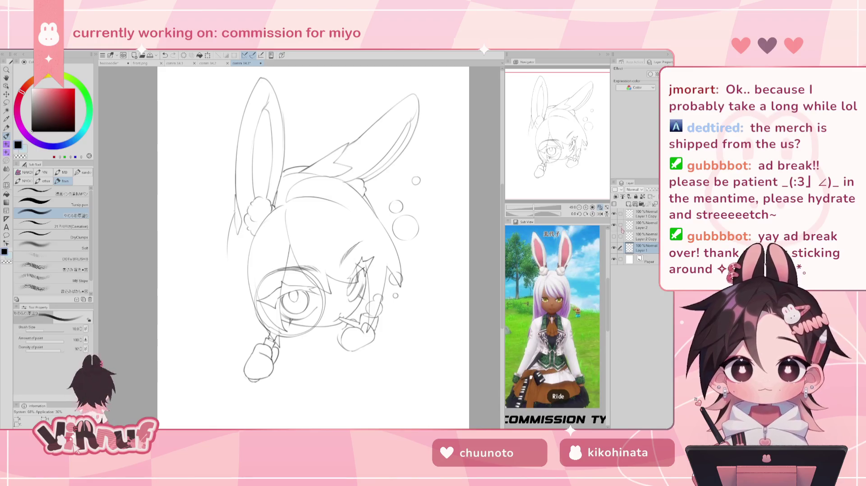
left_click(647, 225)
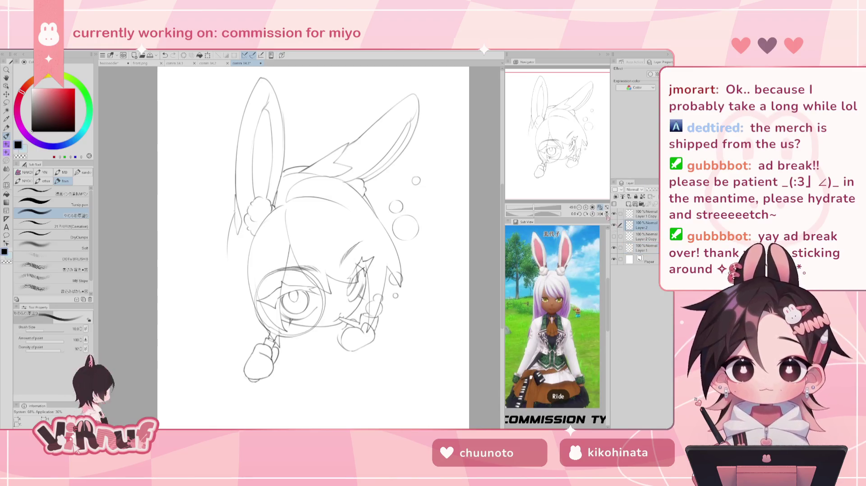
key("m")
mouse_move(388, 266)
left_mouse_down()
mouse_move(408, 280)
mouse_move(414, 273)
left_mouse_up()
key("k")
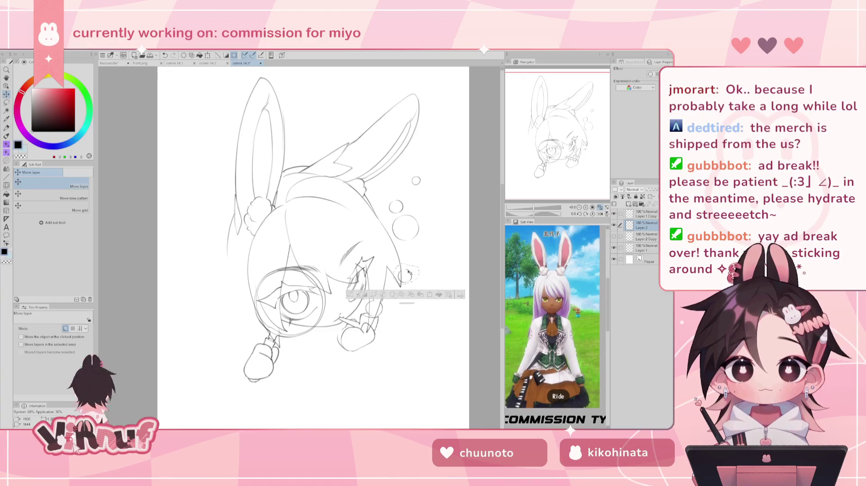
key("ctrl+d")
key("h")
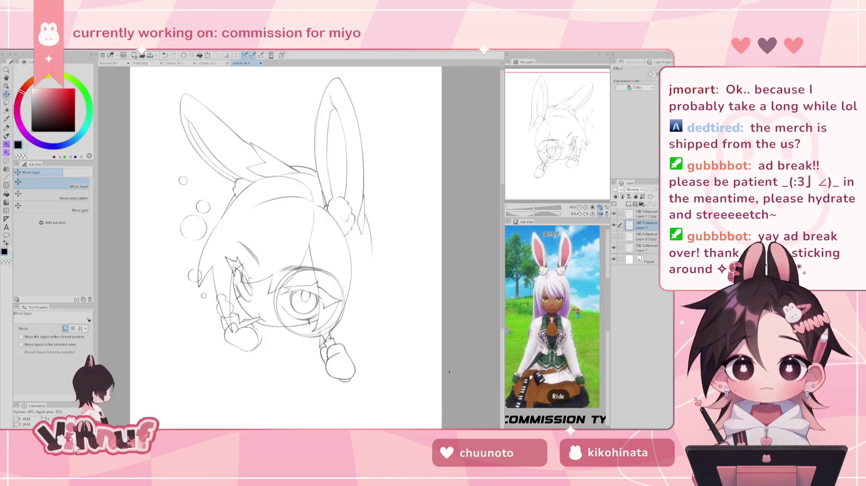
key("h")
Step: Show the Layer 2 Copy hand sketch and make it the active layer
key("b")
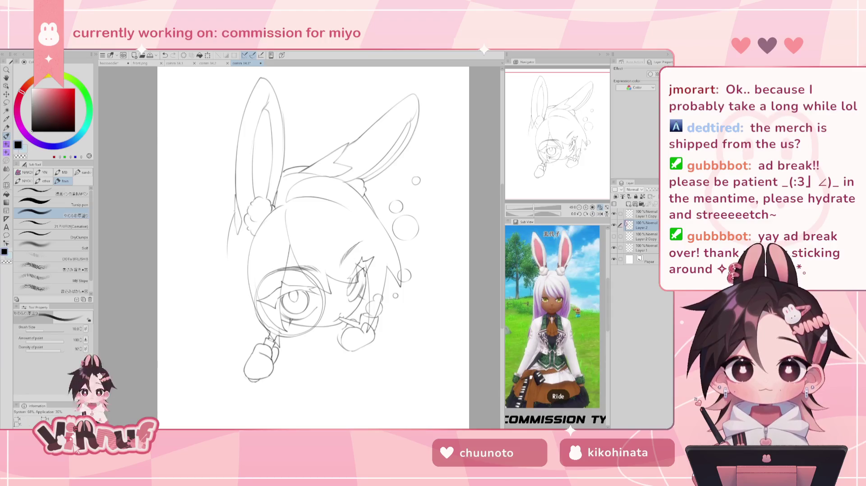
left_click(616, 246)
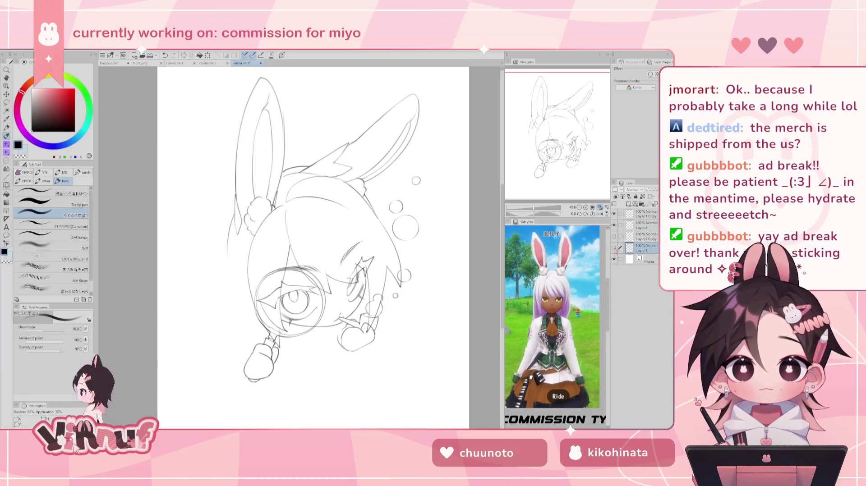
left_click(614, 236)
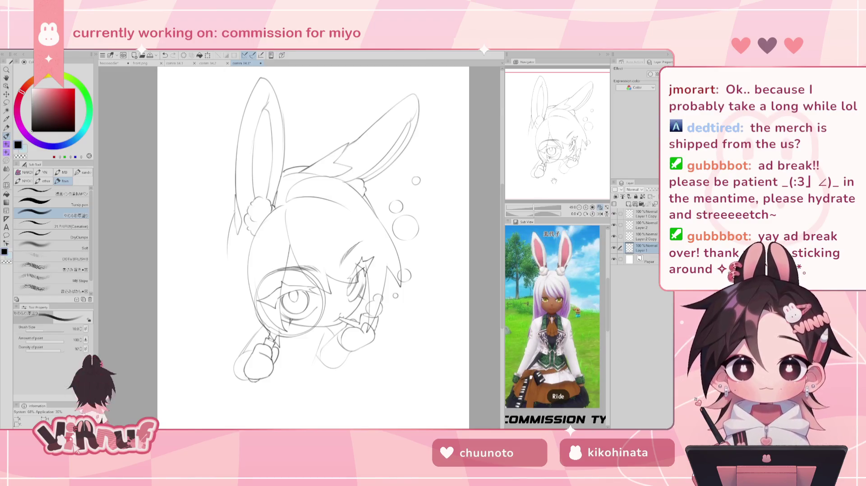
left_click(637, 238)
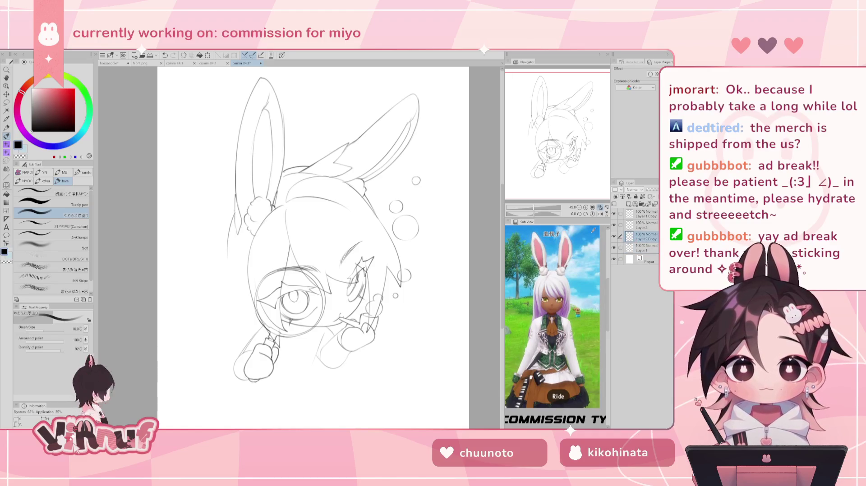
Step: Liquify the lower hand and paw lines into shape with an enlarged brush, mirror-checking
key("j")
key("bracketright")
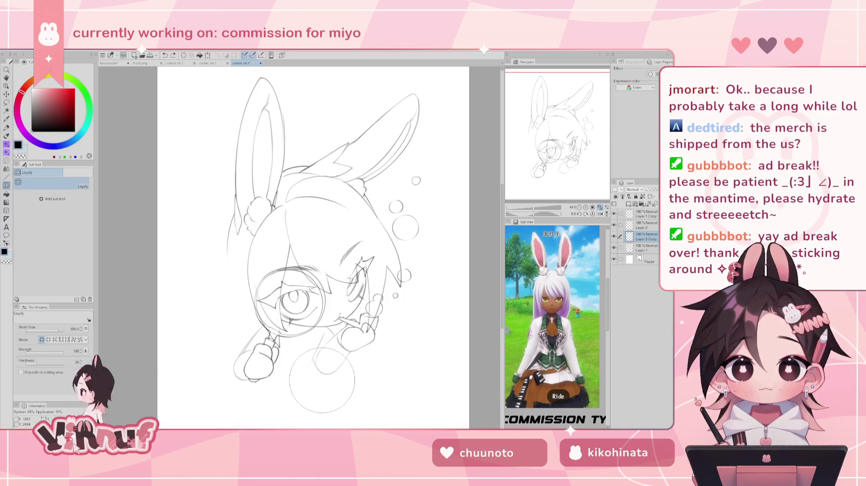
left_click_drag(319, 380, 343, 396)
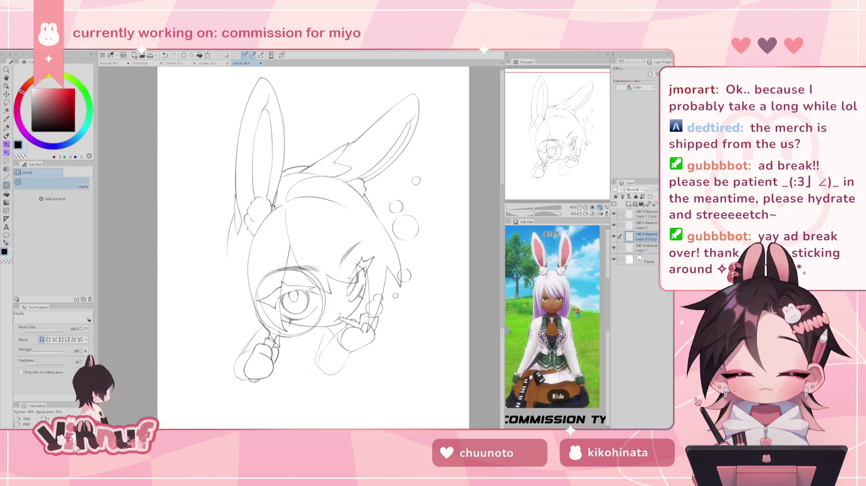
key("h")
key("h")
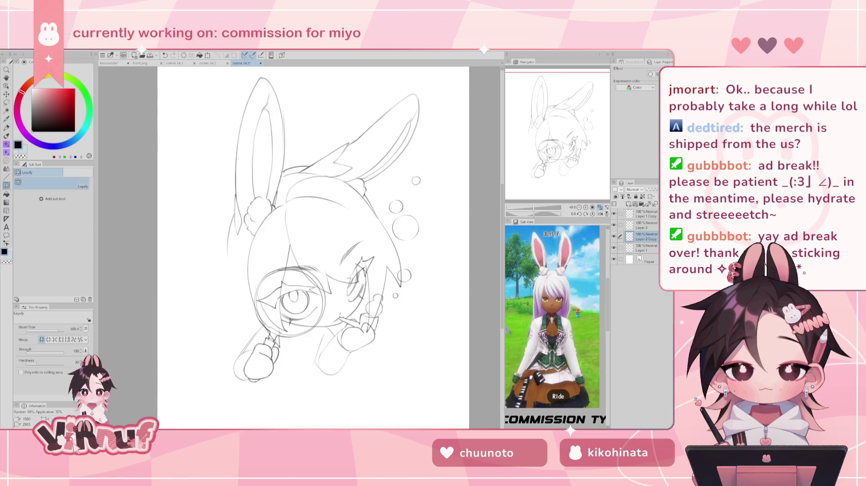
key("b")
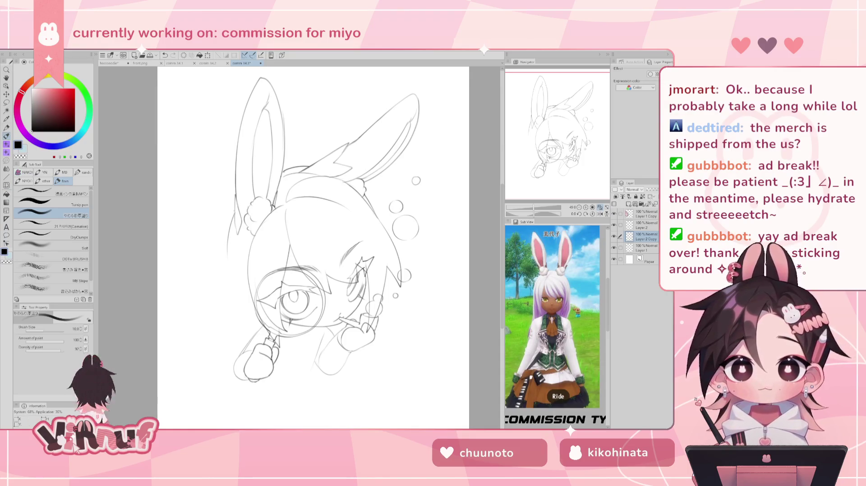
key("h")
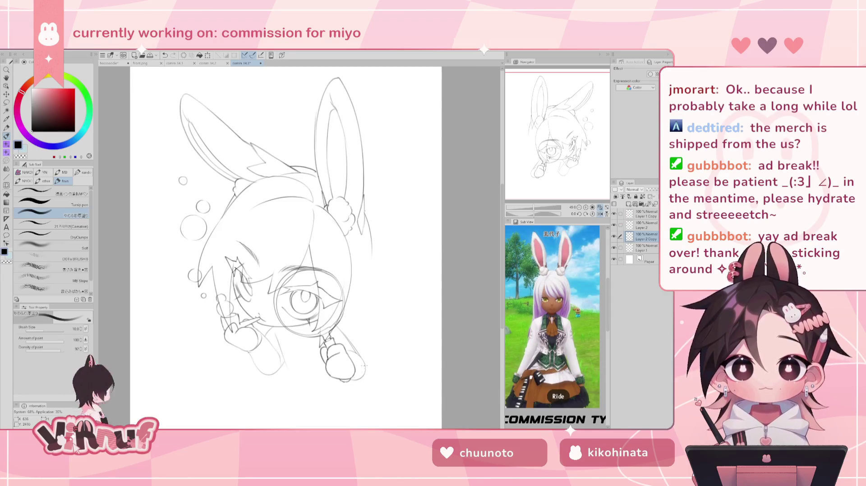
key("j")
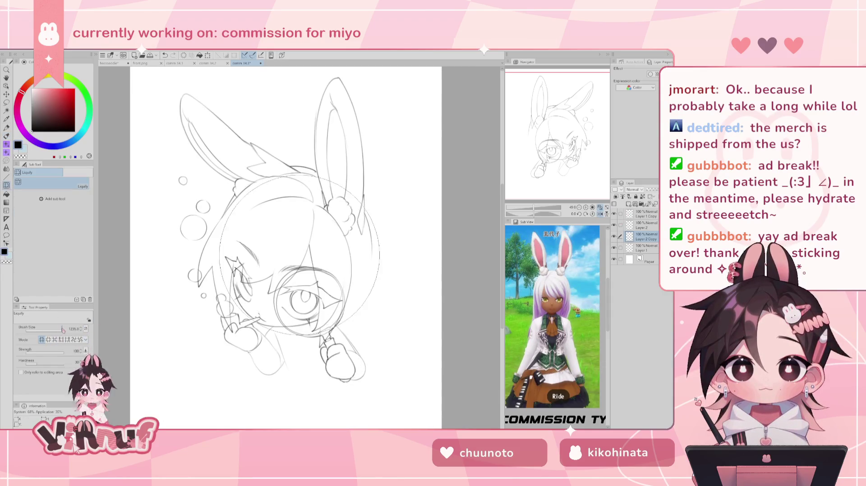
left_click_drag(411, 361, 411, 365)
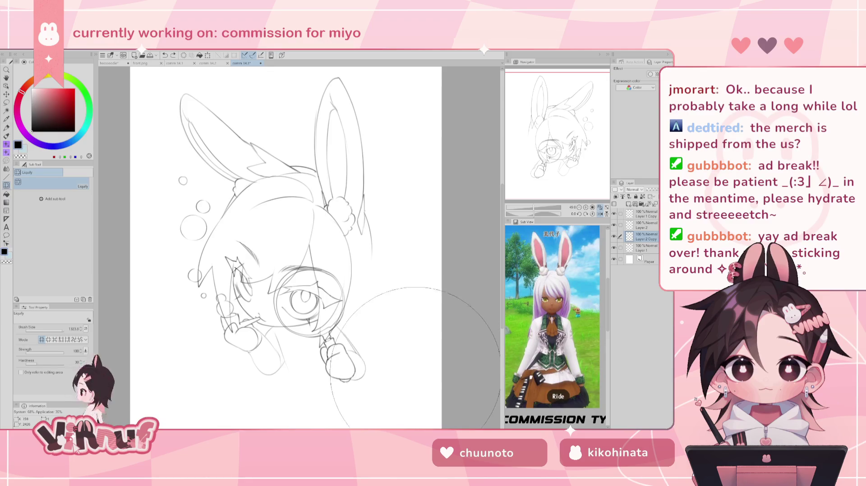
key("h")
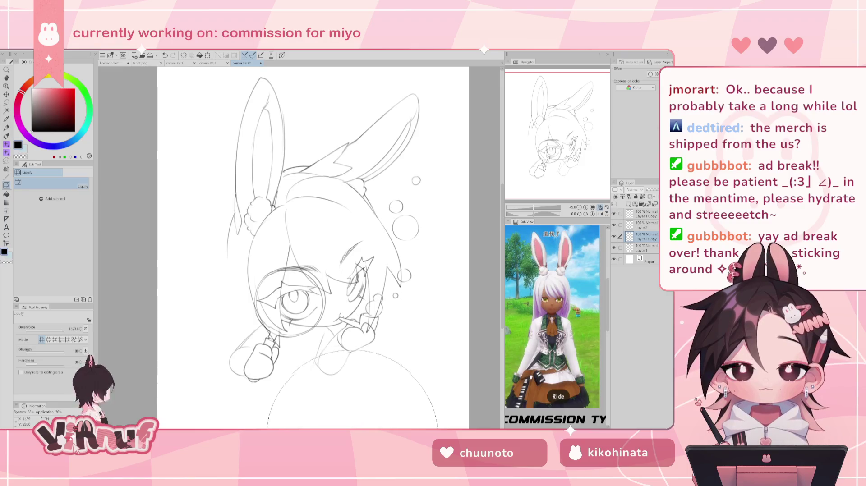
Step: Compare the last Liquify warp by undoing and reapplying it
left_click_drag(351, 388, 356, 387)
left_click_drag(316, 248, 289, 235)
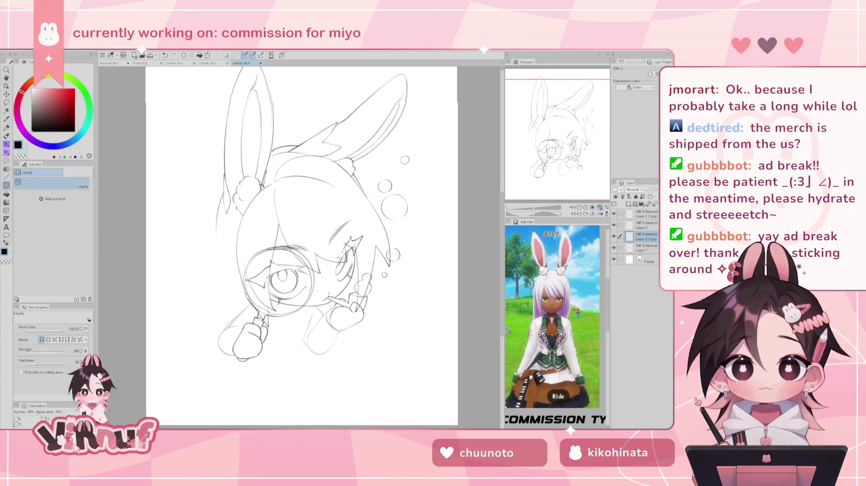
key("b")
key("ctrl+z")
key("ctrl+y")
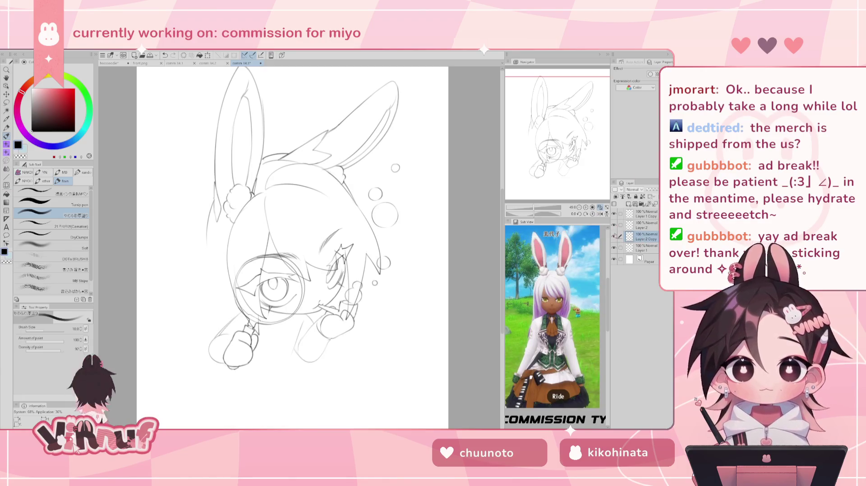
scroll(286, 300, "up", 3)
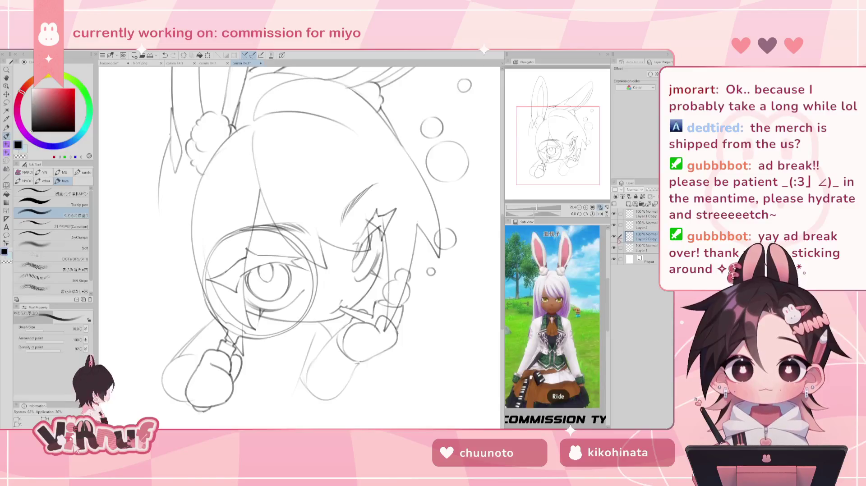
Step: Fade Layer 2 Copy to about 33% opacity and move it below Layer 1
scroll(286, 300, "down", 3)
left_click(613, 225)
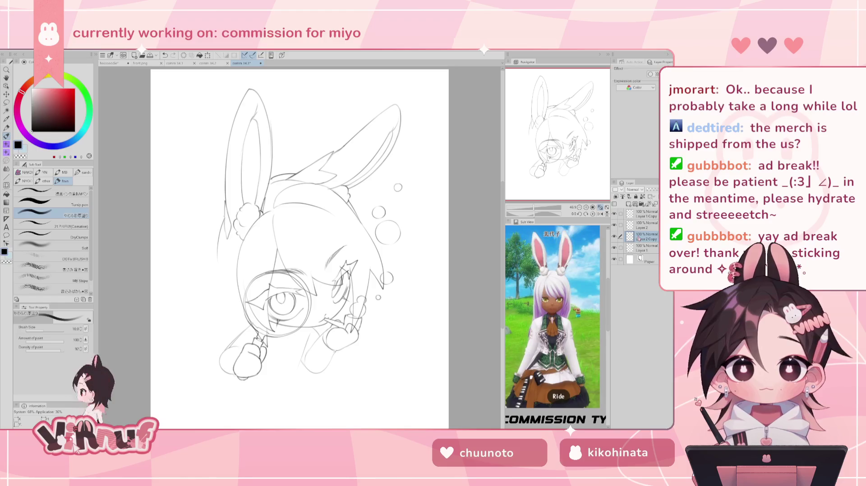
left_click(613, 225)
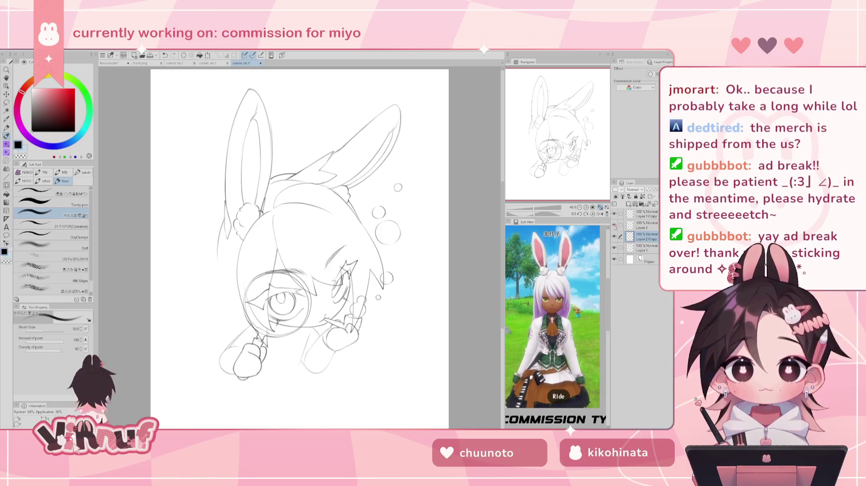
left_click(614, 242)
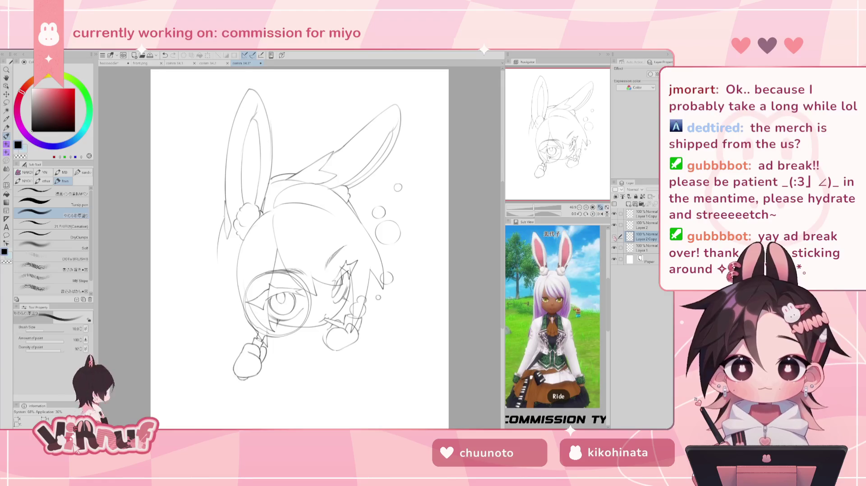
left_click(656, 190)
left_click_drag(653, 190, 649, 190)
left_click(614, 248)
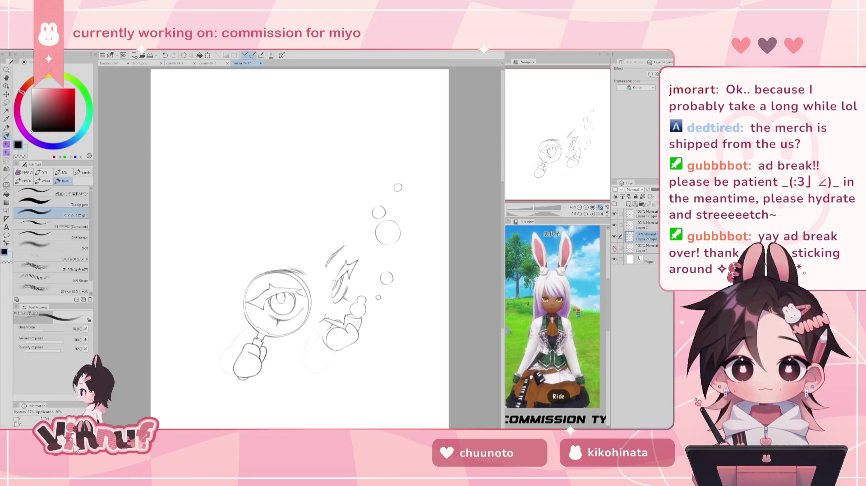
left_click_drag(630, 236, 630, 253)
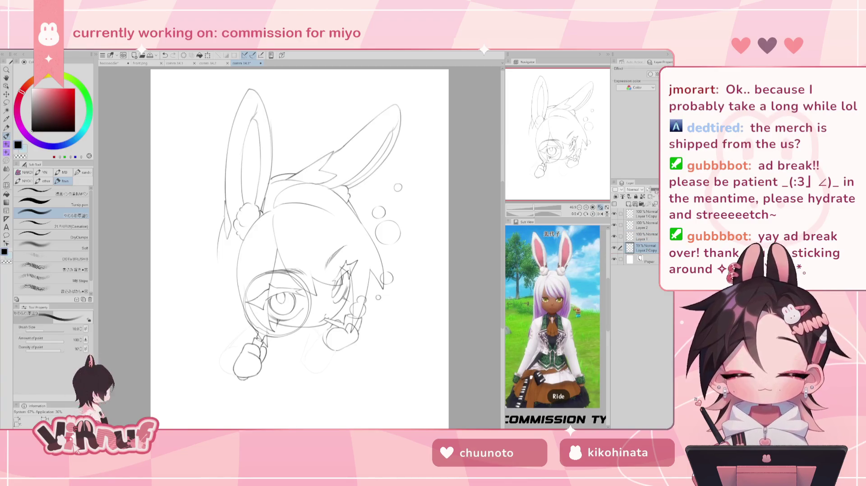
left_click_drag(653, 189, 656, 190)
left_click(646, 234)
Step: Hide the magnifying glass and hand layers and bring the face and chin into view
scroll(263, 352, "up", 5)
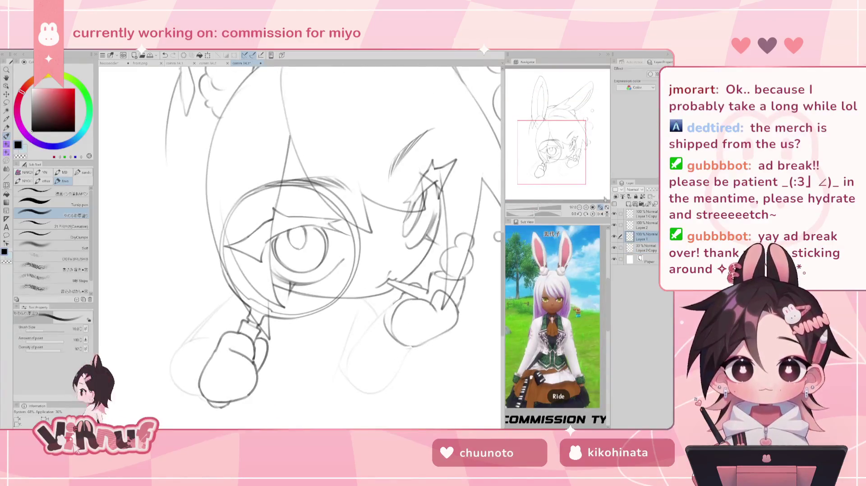
left_click_drag(614, 214, 614, 225)
left_click_drag(297, 226, 276, 187)
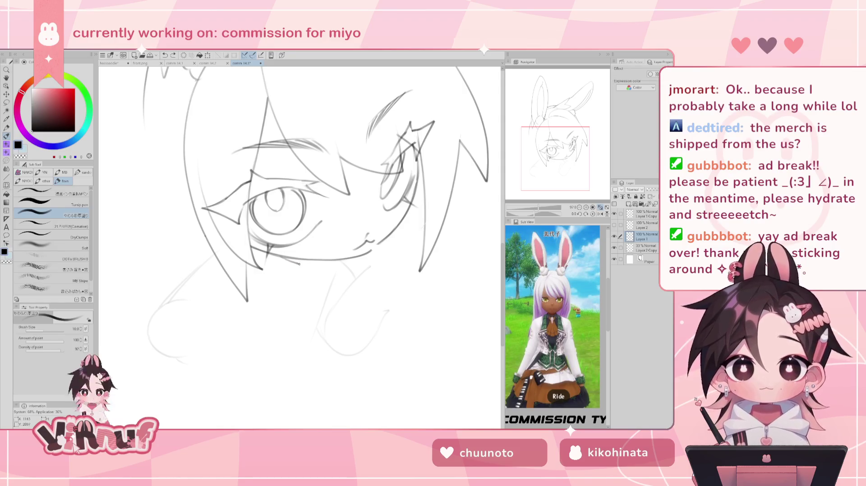
Step: Try short pointed collar strokes under the chin, undoing and mirror-checking them
left_click_drag(282, 257, 311, 259)
key("ctrl+z")
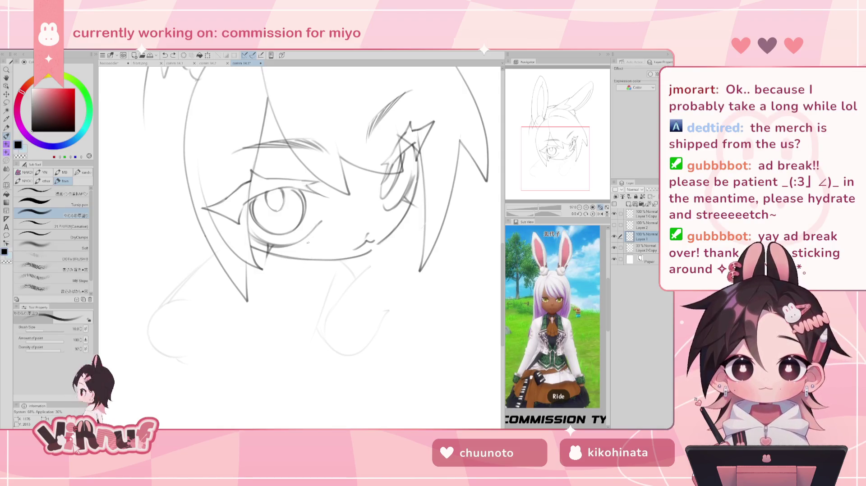
mouse_move(274, 271)
left_mouse_down()
mouse_move(303, 261)
mouse_move(323, 275)
left_mouse_up()
key("ctrl+z")
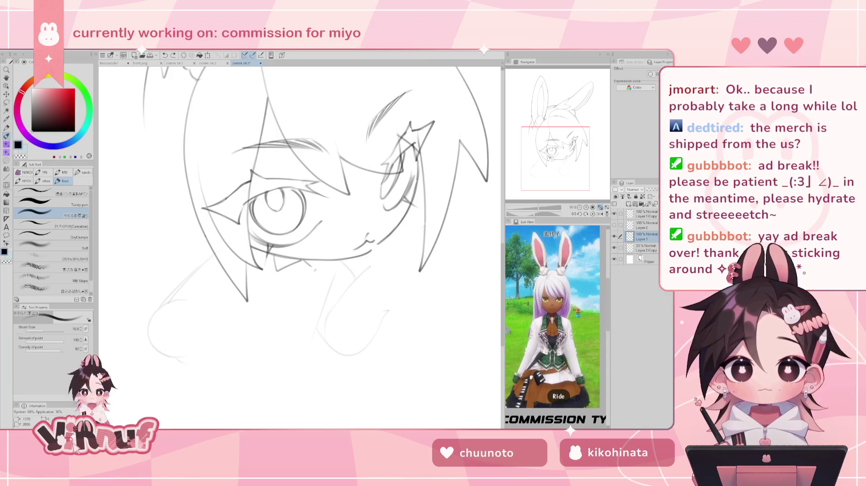
left_click_drag(307, 261, 321, 270)
left_click_drag(321, 258, 322, 271)
key("ctrl+z")
key("ctrl+z")
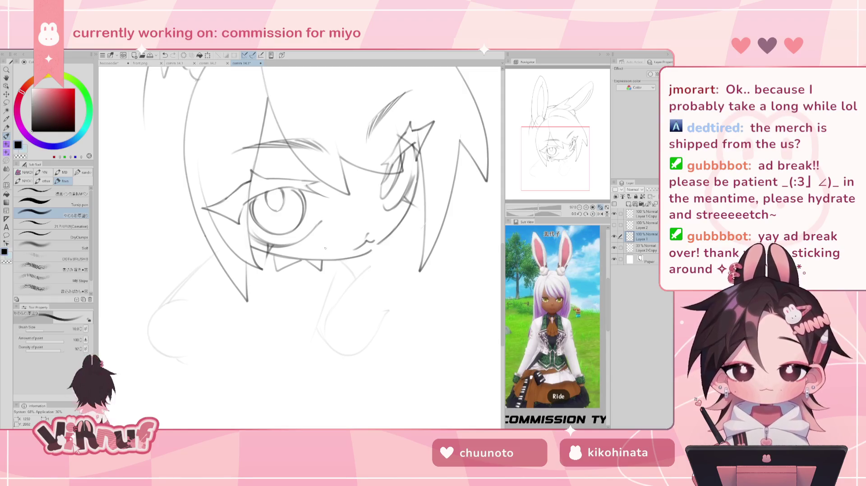
key("h")
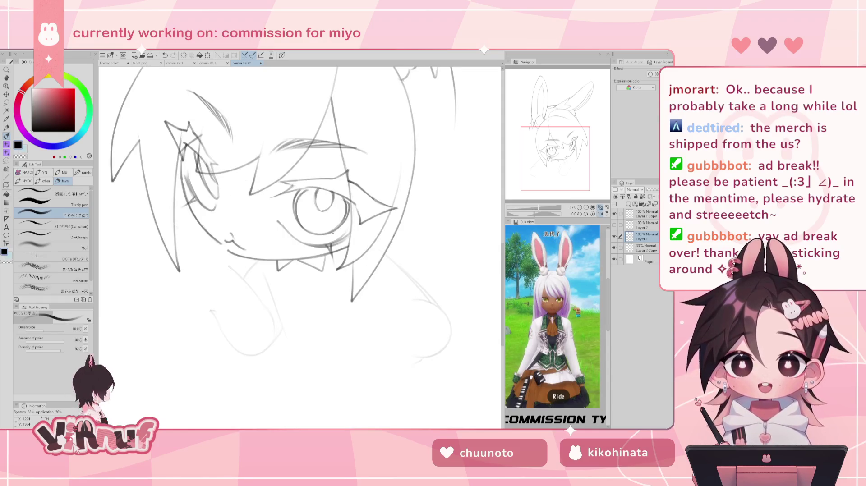
key("h")
scroll(300, 248, "down", 5)
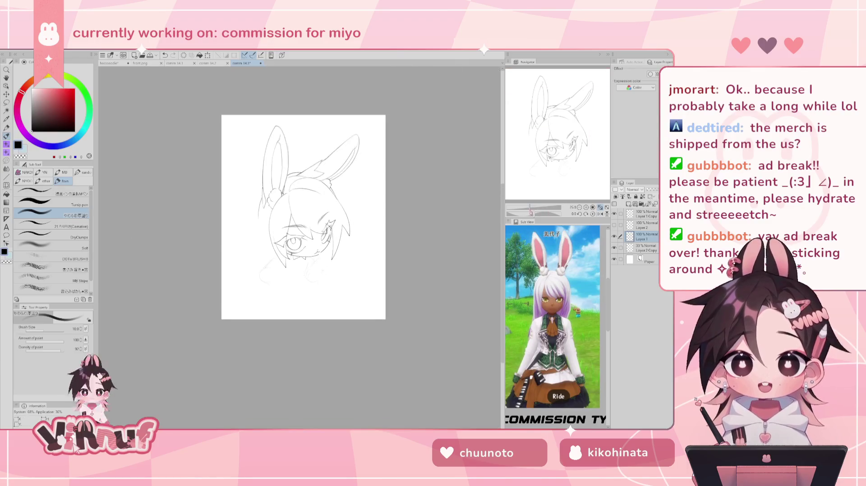
Step: Draw the pointed collar curve under the chin on Layer 1
scroll(300, 248, "up", 5)
scroll(300, 248, "down", 1)
key("ctrl+z")
key("ctrl+z")
key("ctrl+z")
left_click_drag(285, 257, 319, 266)
key("ctrl+z")
key("ctrl+z")
key("ctrl+z")
key("ctrl+z")
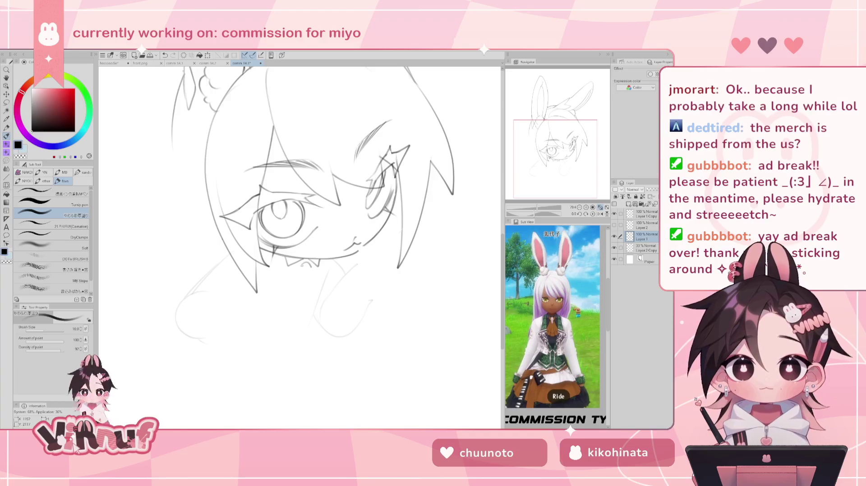
left_click_drag(310, 263, 301, 269)
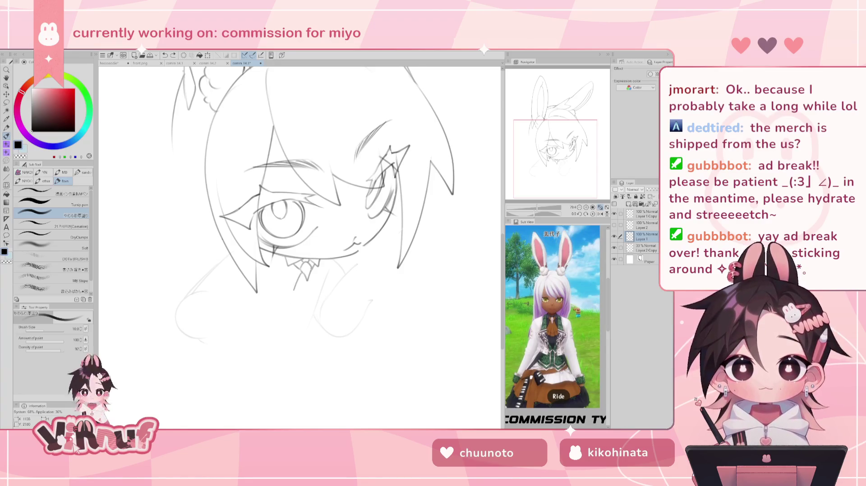
Step: Draw the tie's left and right edges hanging below the collar
mouse_move(301, 272)
left_mouse_down()
mouse_move(289, 299)
mouse_move(308, 306)
left_mouse_up()
left_click_drag(315, 272, 319, 301)
key("ctrl+z")
mouse_move(314, 272)
left_mouse_down()
mouse_move(320, 300)
mouse_move(308, 307)
left_mouse_up()
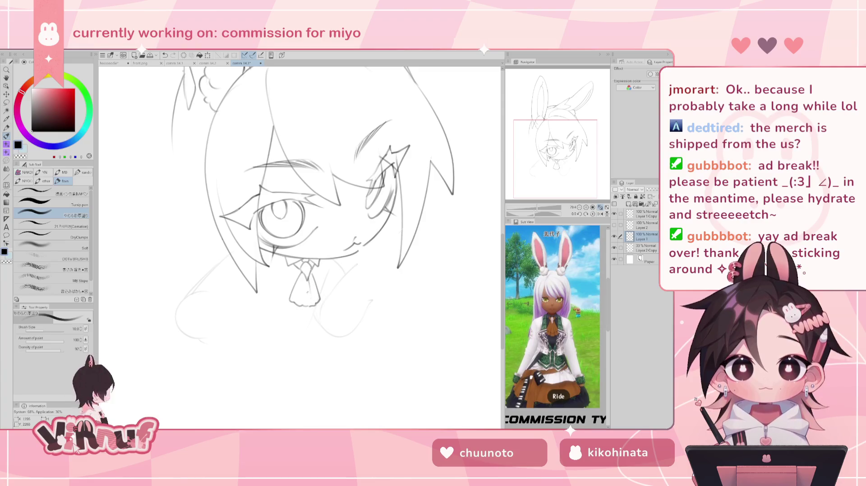
Step: Try a line along the tie's bottom and a first left-edge stroke, undoing both
key("e")
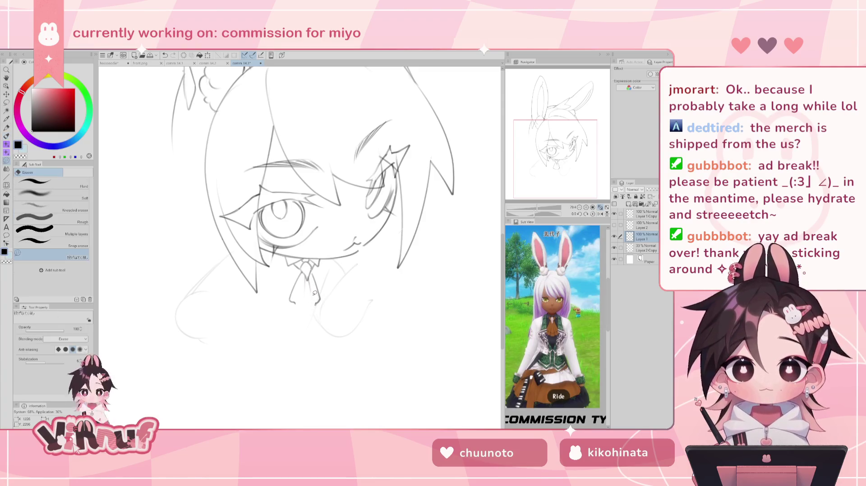
key("p")
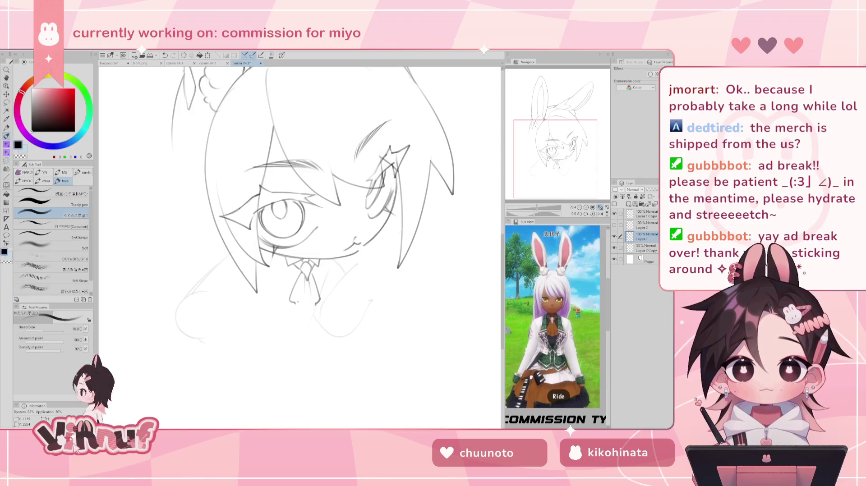
left_click_drag(293, 305, 315, 299)
key("ctrl+z")
key("ctrl+z")
key("ctrl+z")
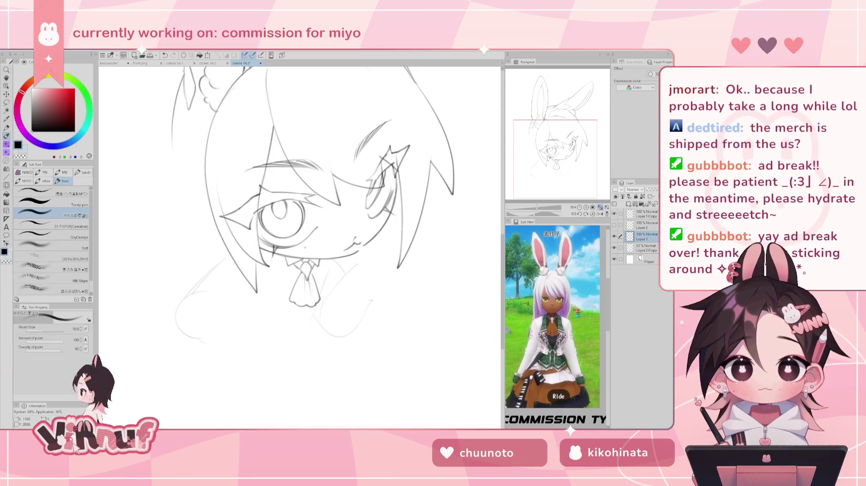
key("ctrl+z")
left_click_drag(293, 266, 290, 289)
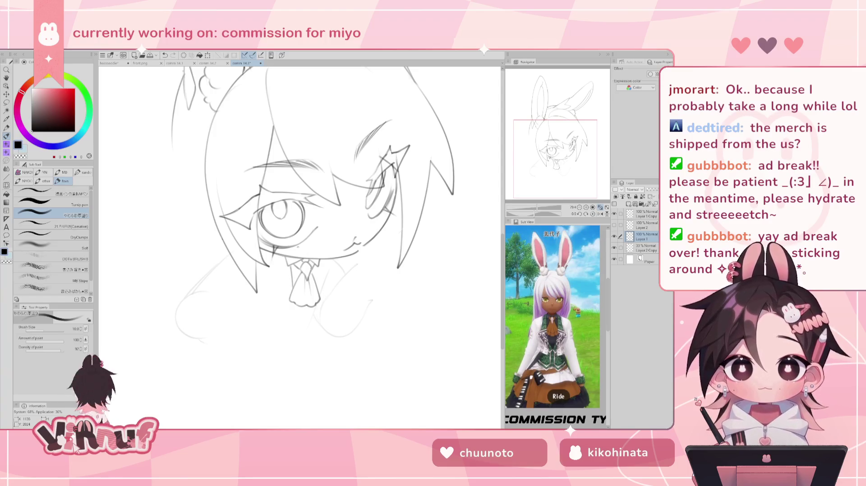
key("ctrl+z")
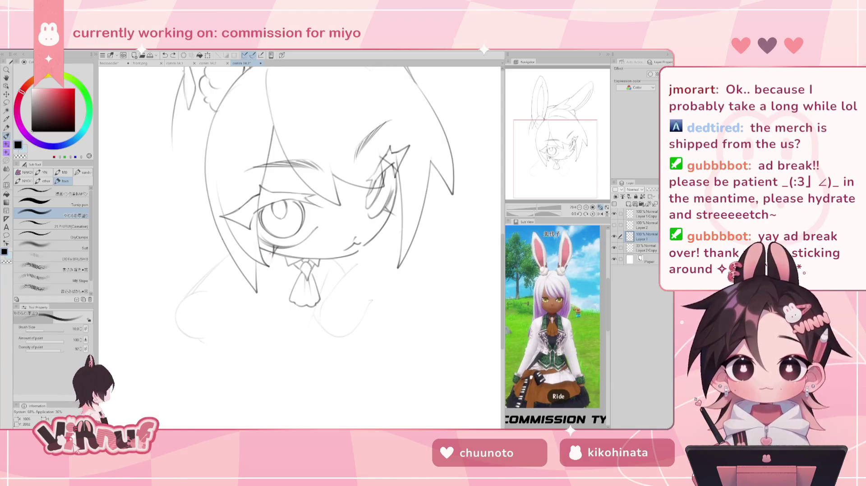
Step: Retry the tie's left edge several times, then mirror the canvas to check proportions
left_click_drag(291, 266, 296, 297)
key("ctrl+z")
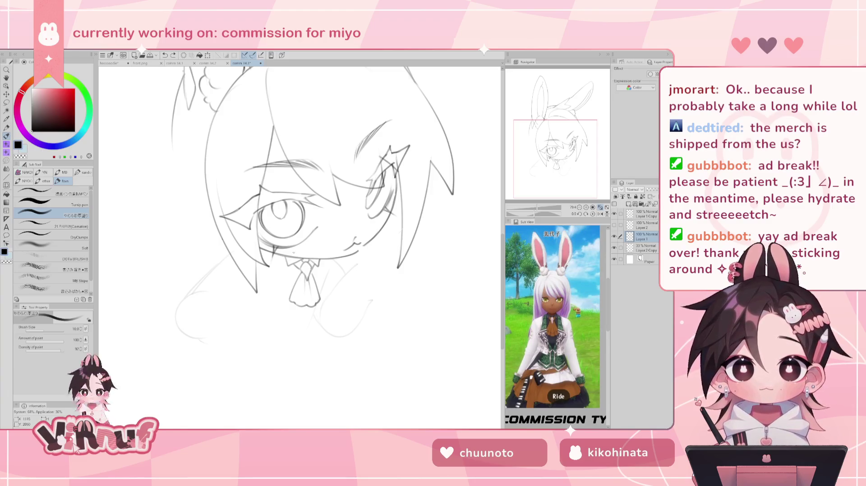
left_click_drag(286, 262, 293, 290)
key("ctrl+z")
key("ctrl+z")
key("ctrl+z")
key("ctrl+z")
key("ctrl+z")
left_click_drag(286, 259, 295, 317)
key("ctrl+z")
key("ctrl+z")
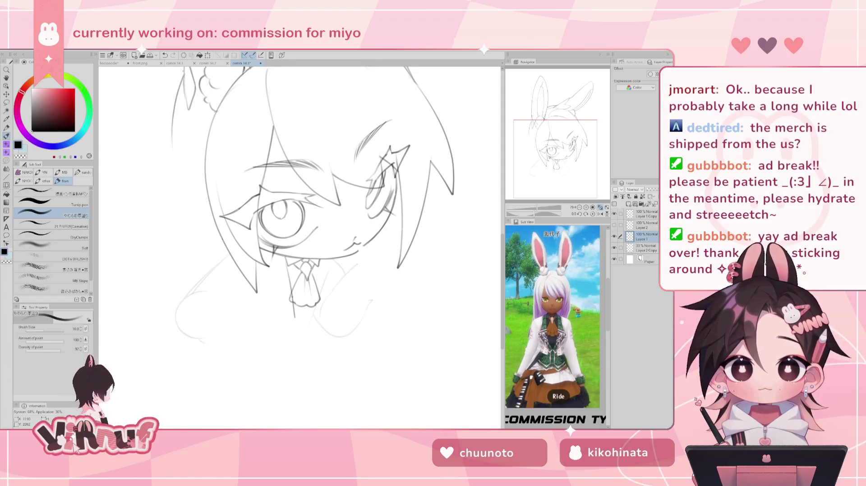
key("ctrl+z")
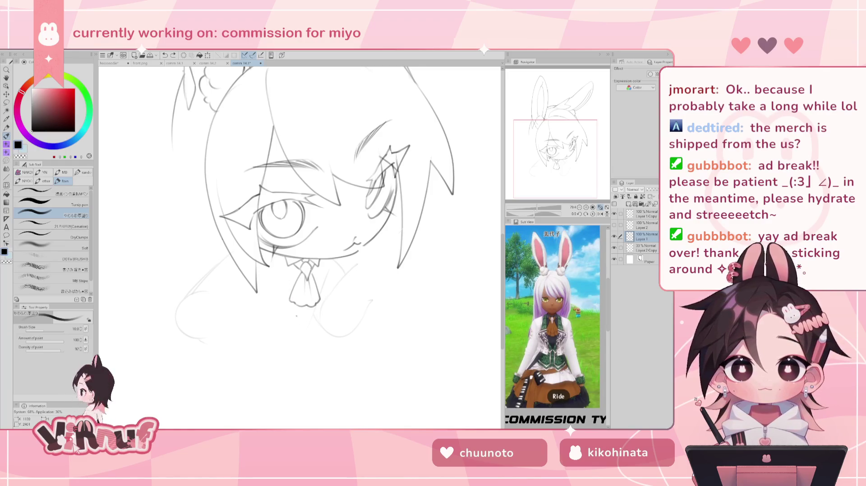
left_click_drag(285, 260, 299, 326)
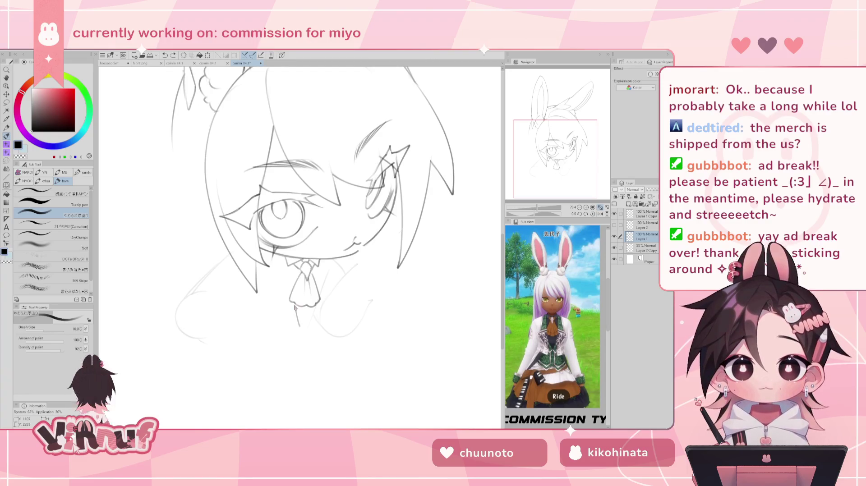
key("ctrl+z")
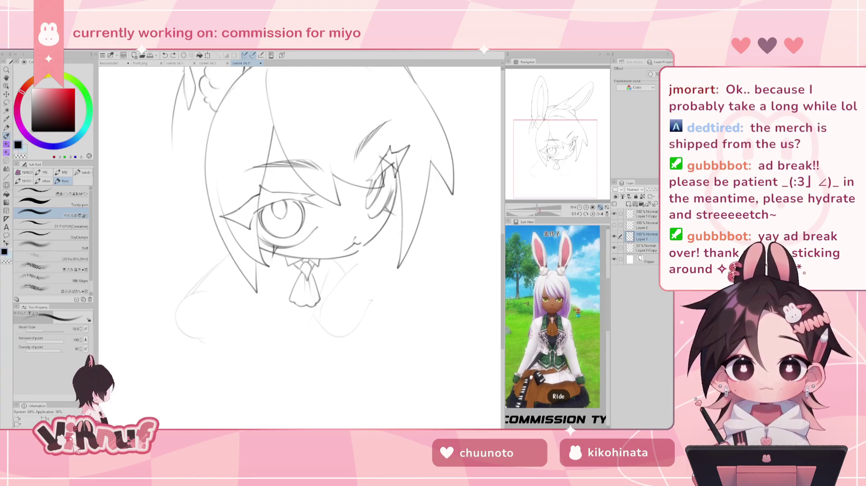
key("h")
key("h")
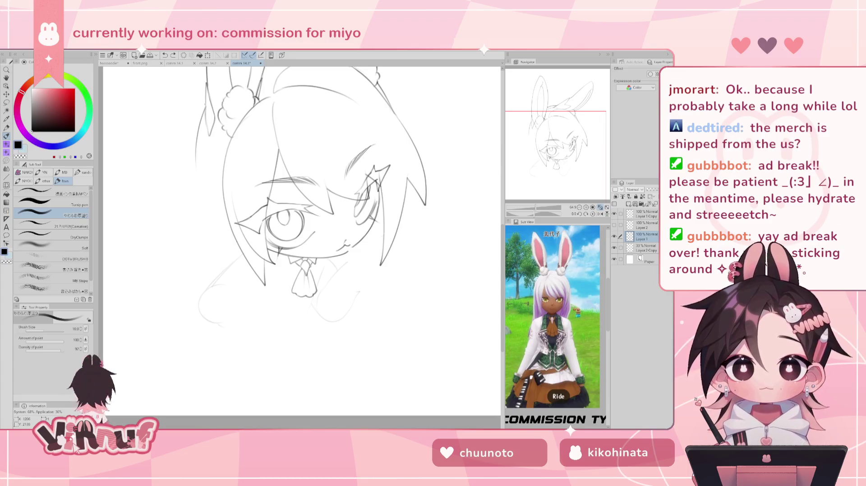
Step: Lasso-select the collar area and push it lightly with Liquify
key("m")
mouse_move(310, 271)
left_mouse_down()
mouse_move(301, 255)
mouse_move(332, 282)
mouse_move(275, 294)
left_mouse_up()
key("j")
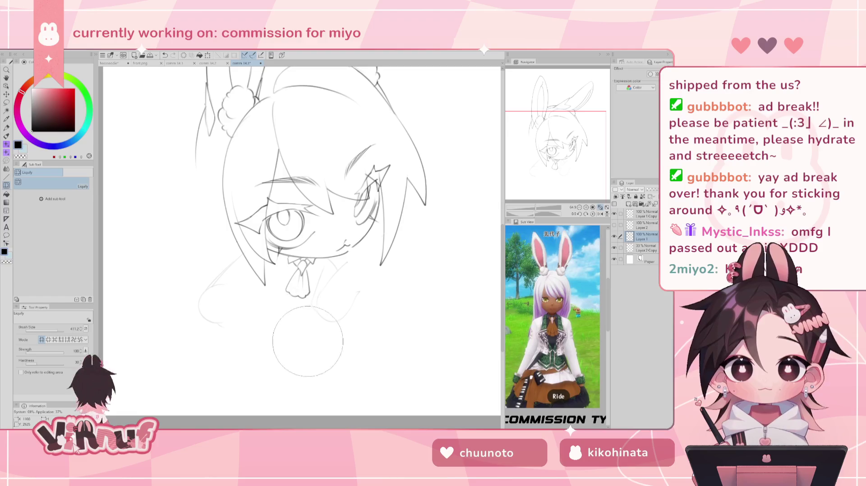
key("b")
key("ctrl+z")
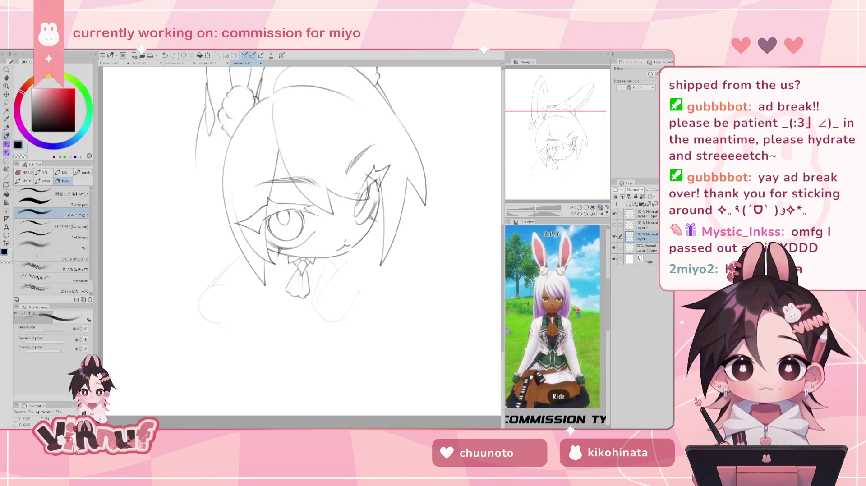
Step: Redraw the edge line down the tie, undoing trial strokes
left_click_drag(289, 257, 300, 307)
key("ctrl+z")
key("ctrl+z")
key("ctrl+z")
key("ctrl+z")
key("ctrl+z")
key("ctrl+z")
key("ctrl+z")
key("ctrl+z")
key("ctrl+z")
left_click_drag(316, 257, 300, 300)
key("ctrl+z")
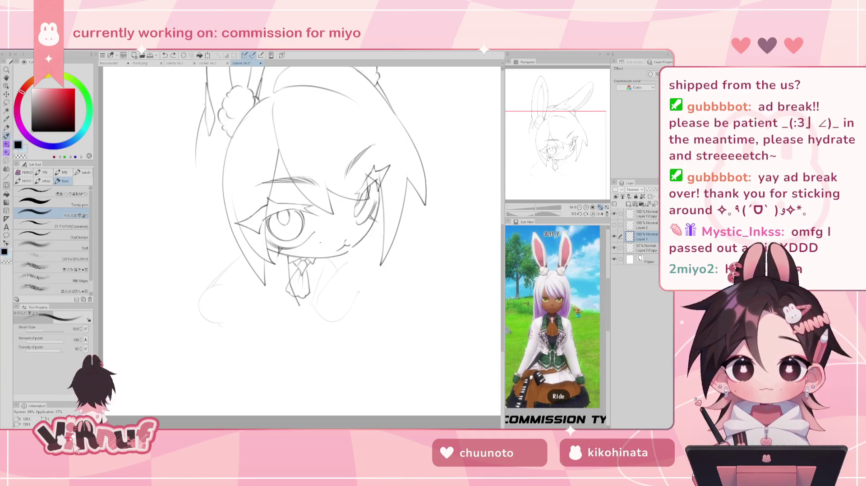
Step: Erase the faint stray line left of the tie and mirror the canvas to check it
key("e")
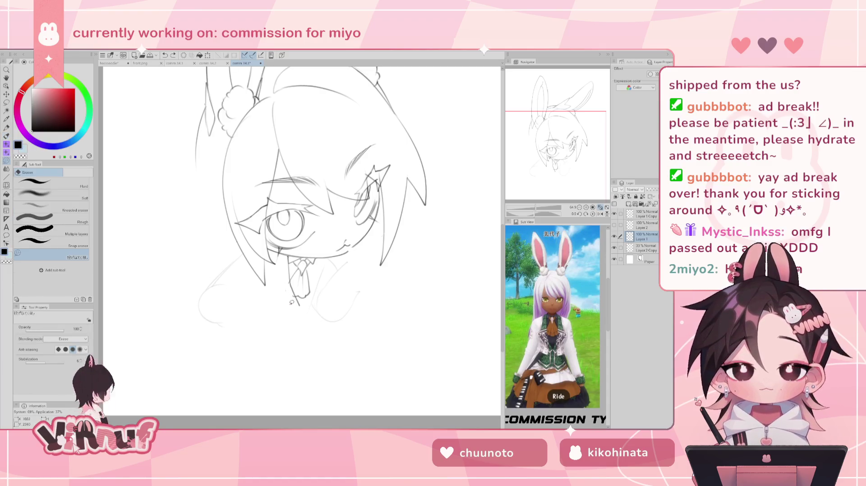
left_click_drag(286, 269, 286, 298)
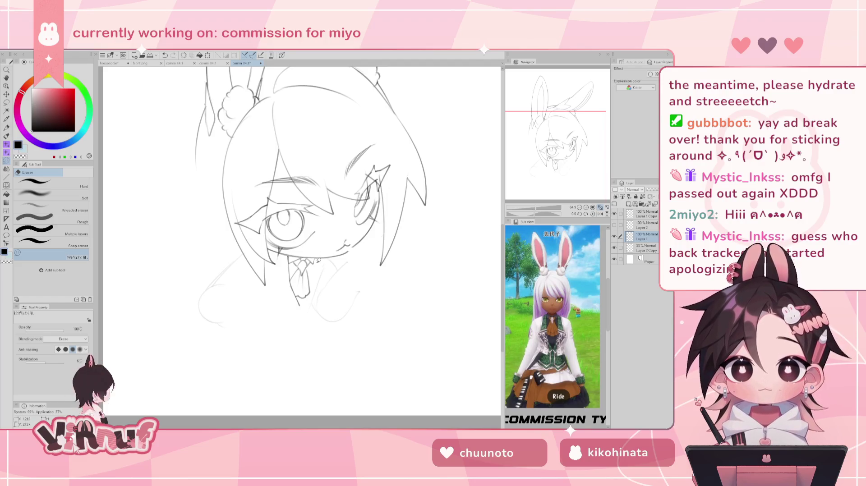
key("h")
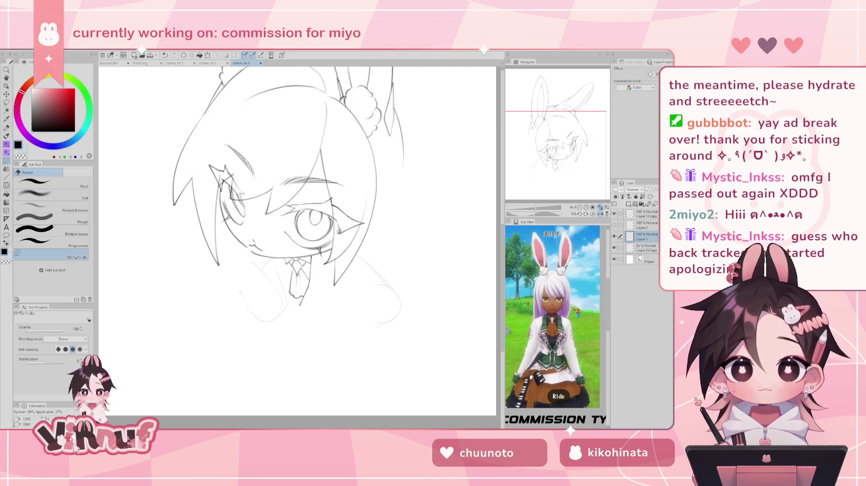
key("p")
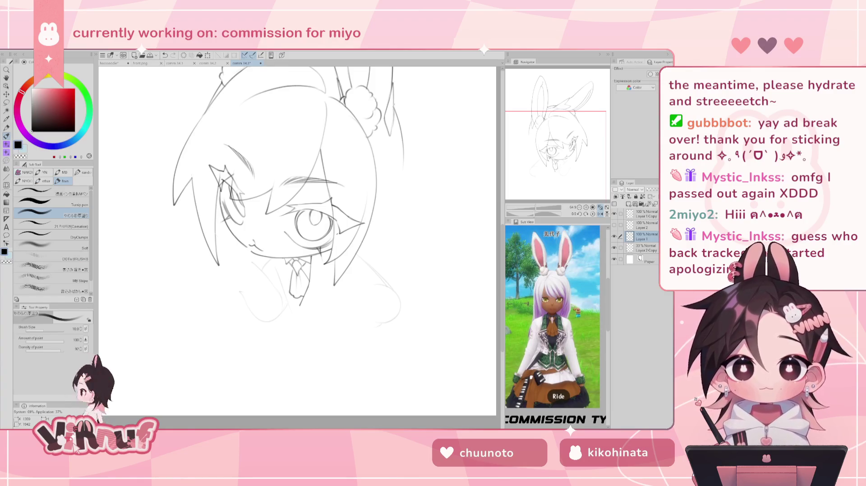
key("j")
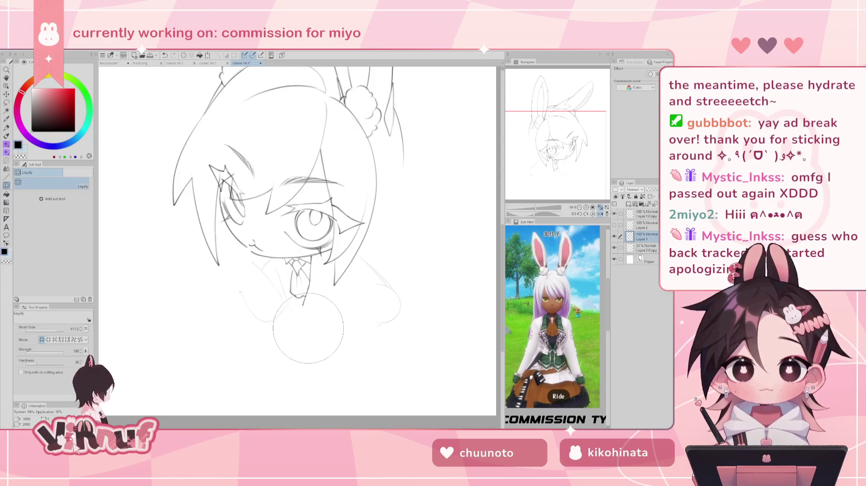
key("p")
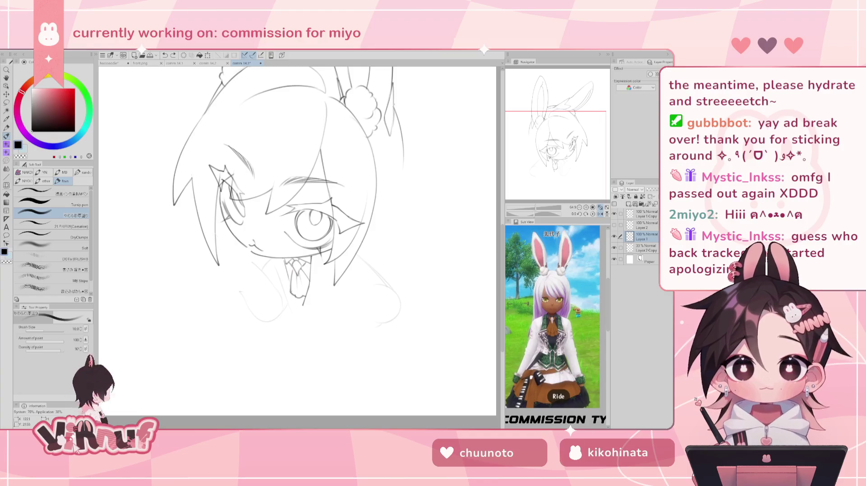
Step: Add short strokes on the tie, then flip the canvas view back
left_click_drag(287, 270, 292, 291)
key("ctrl+z")
left_click_drag(286, 260, 291, 291)
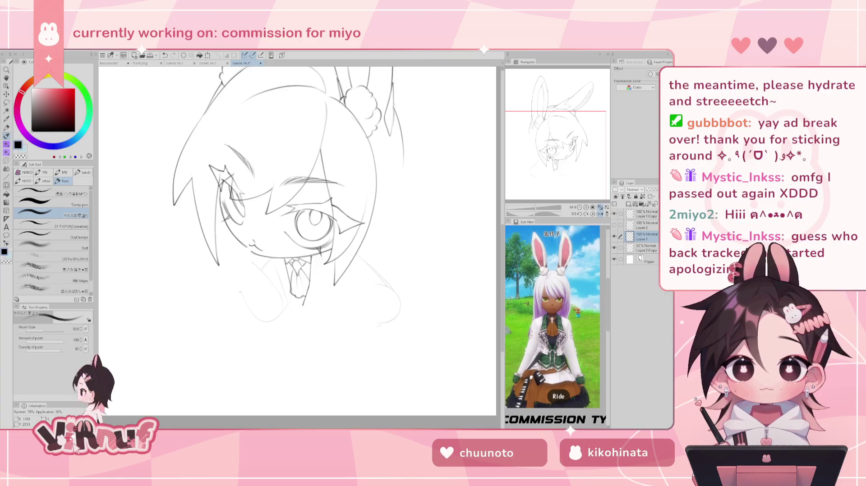
key("h")
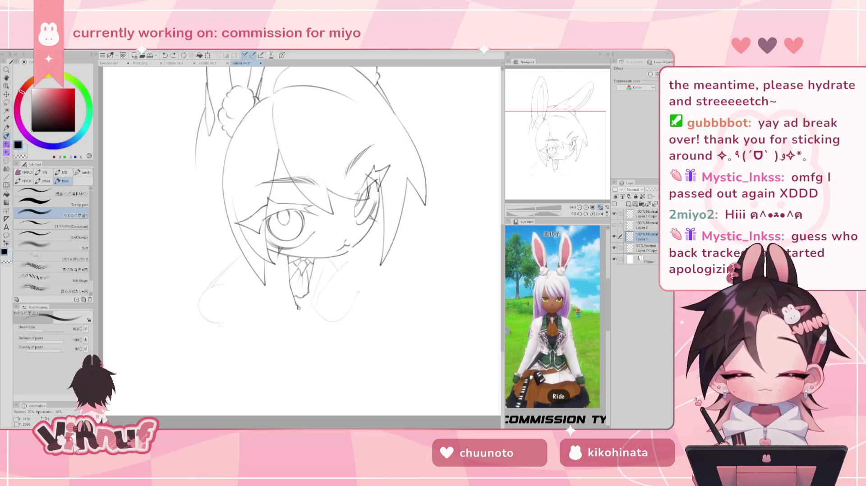
Step: Lighten the tie tip with the Eraser and try small marks near it
key("e")
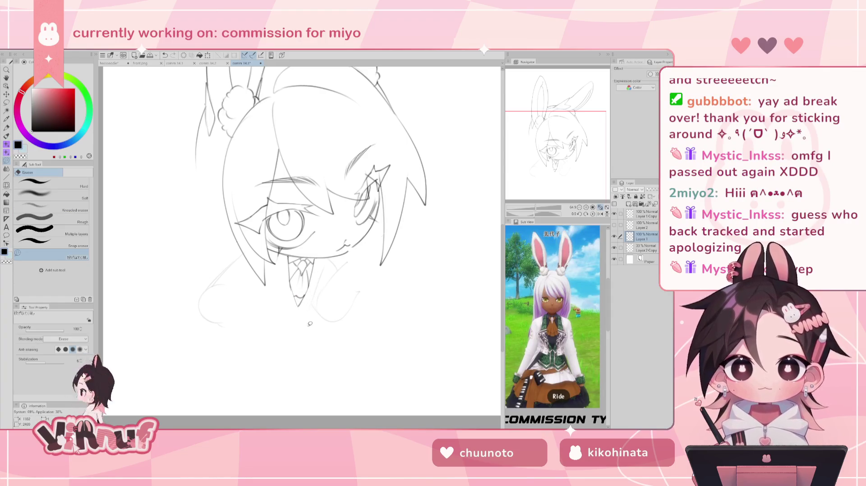
mouse_move(302, 311)
left_mouse_down()
mouse_move(291, 280)
mouse_move(296, 304)
left_mouse_up()
key("ctrl+z")
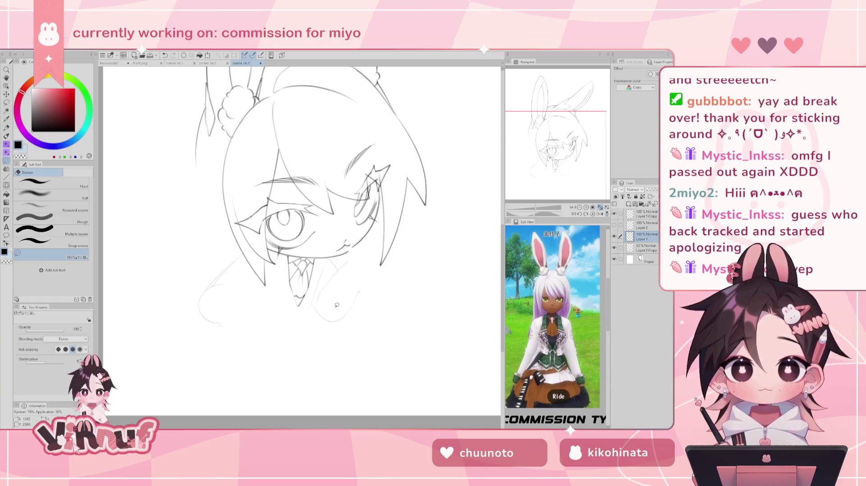
key("p")
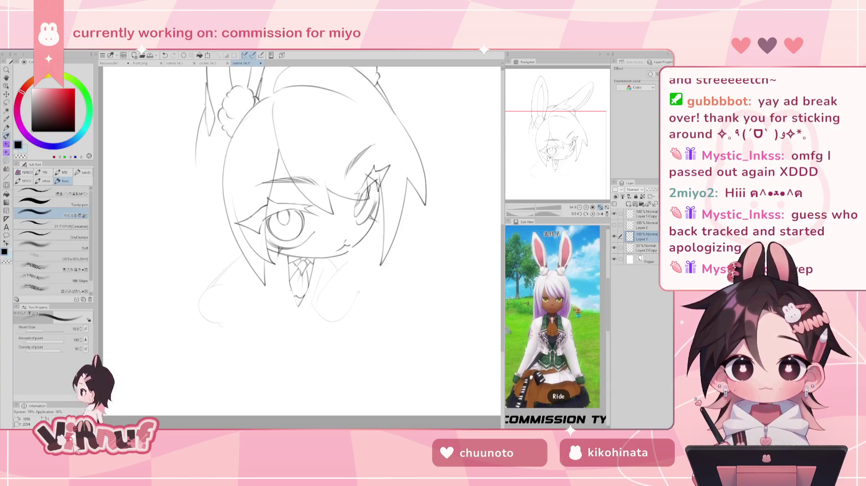
left_click_drag(292, 286, 297, 305)
key("ctrl+z")
key("ctrl+z")
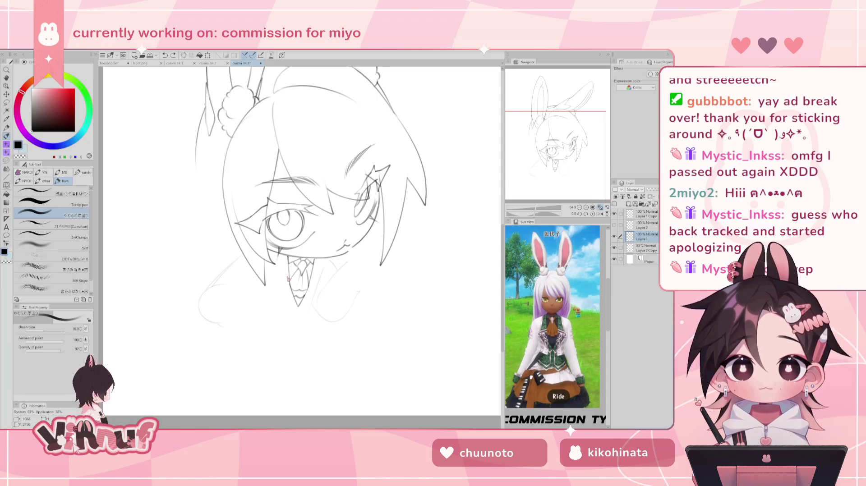
Step: Draw and retry the collar line running from the left down to the tie tip
left_click_drag(270, 285, 292, 308)
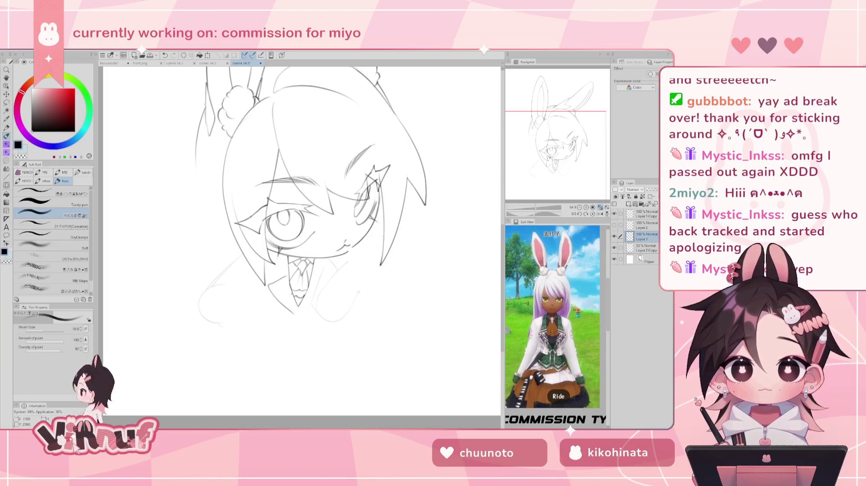
left_click_drag(266, 282, 292, 309)
key("ctrl+z")
key("ctrl+z")
left_click_drag(267, 278, 293, 312)
key("ctrl+z")
left_click_drag(267, 276, 292, 316)
key("ctrl+z")
mouse_move(268, 277)
left_mouse_down()
mouse_move(287, 309)
mouse_move(286, 276)
mouse_move(296, 313)
left_mouse_up()
key("ctrl+z")
key("ctrl+z")
key("ctrl+z")
key("ctrl+z")
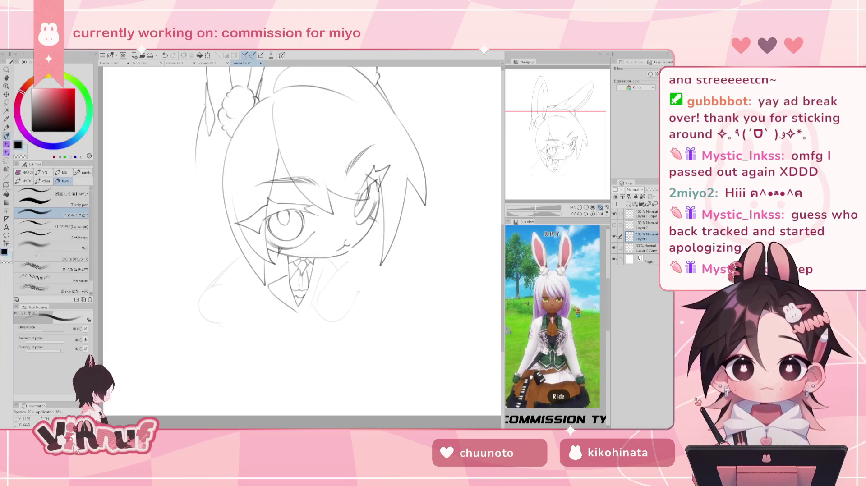
key("ctrl+z")
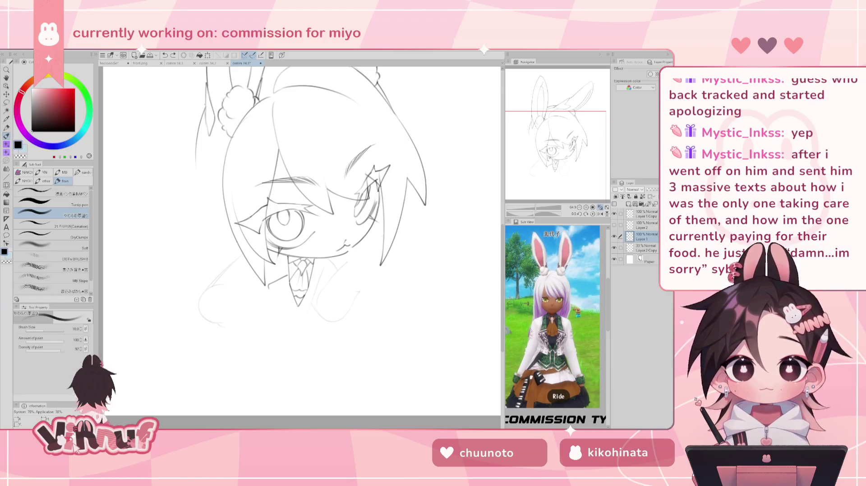
Step: Try short pencil strokes at the tie bottom, undoing them
left_click_drag(300, 239, 294, 232)
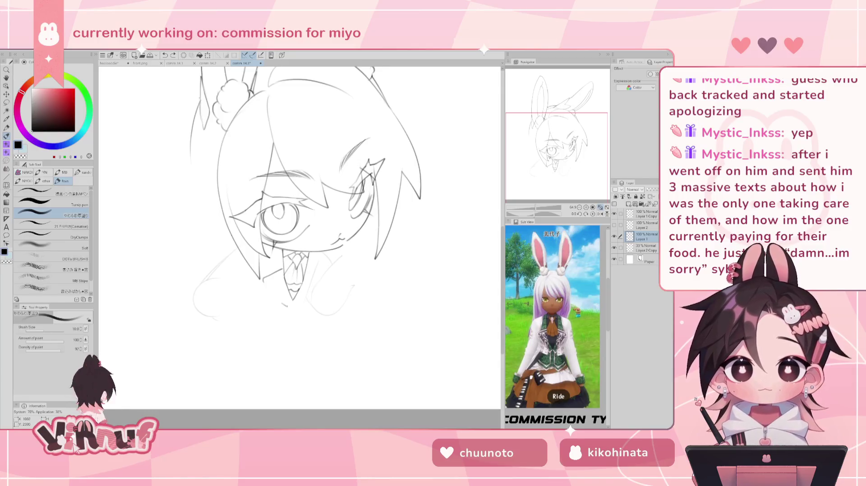
left_click_drag(283, 306, 291, 302)
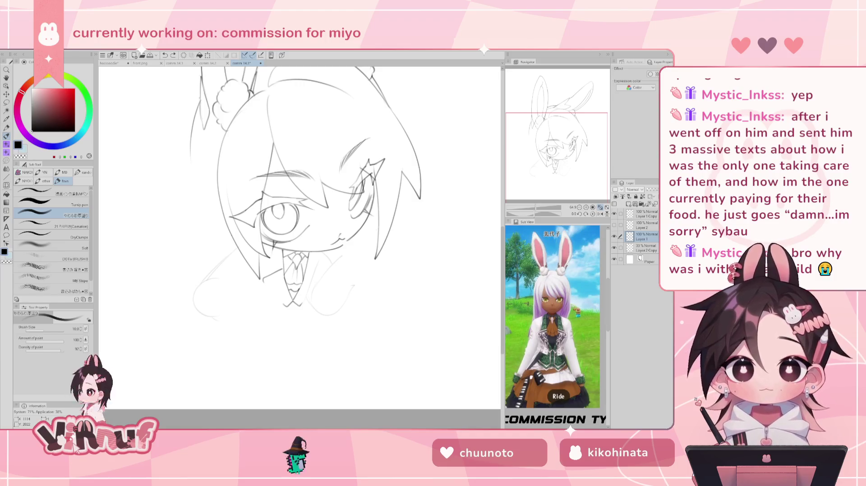
key("ctrl+z")
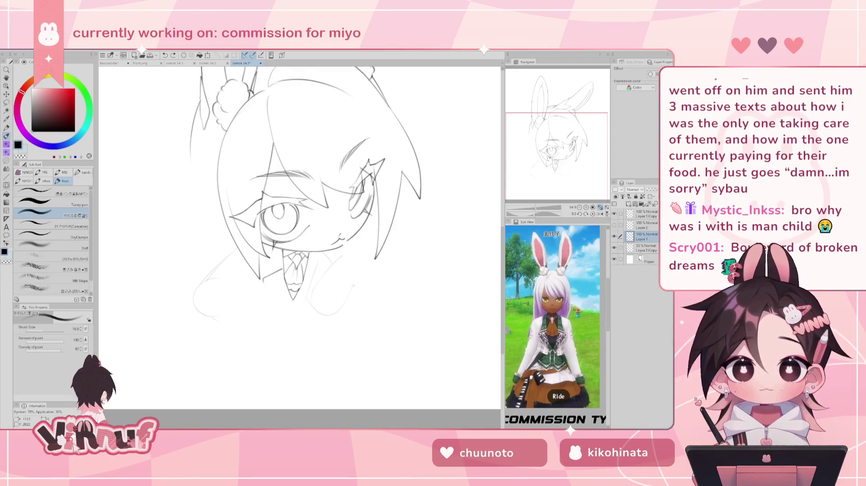
left_click_drag(288, 283, 290, 311)
key("ctrl+z")
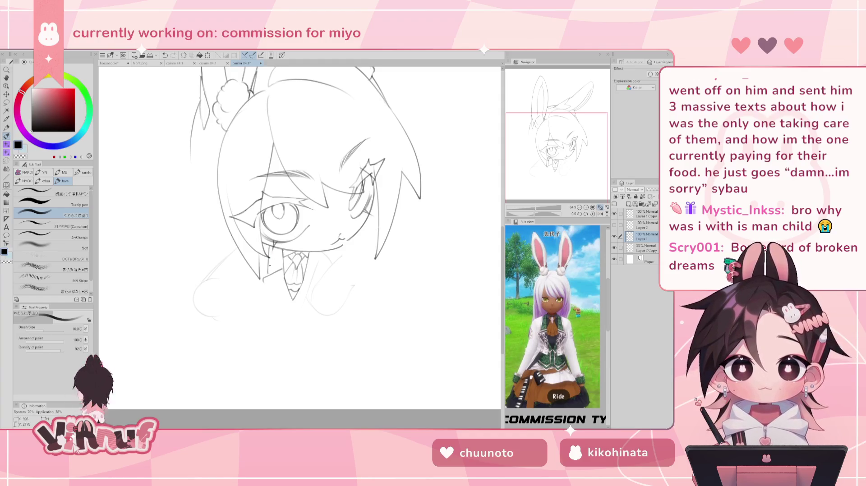
Step: Redraw the hair strand running down beside the chin
left_click_drag(269, 246, 268, 275)
key("ctrl+z")
key("ctrl+z")
left_click_drag(269, 244, 267, 277)
key("ctrl+z")
key("ctrl+z")
key("ctrl+z")
key("ctrl+z")
left_click_drag(270, 245, 267, 276)
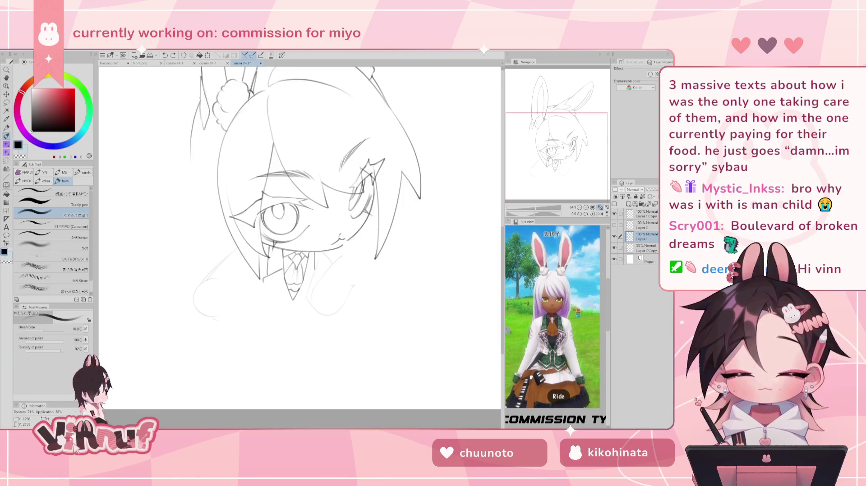
Step: Sketch the collar's right edge, lower tie marks and left lower collar edge
left_click_drag(306, 270, 319, 273)
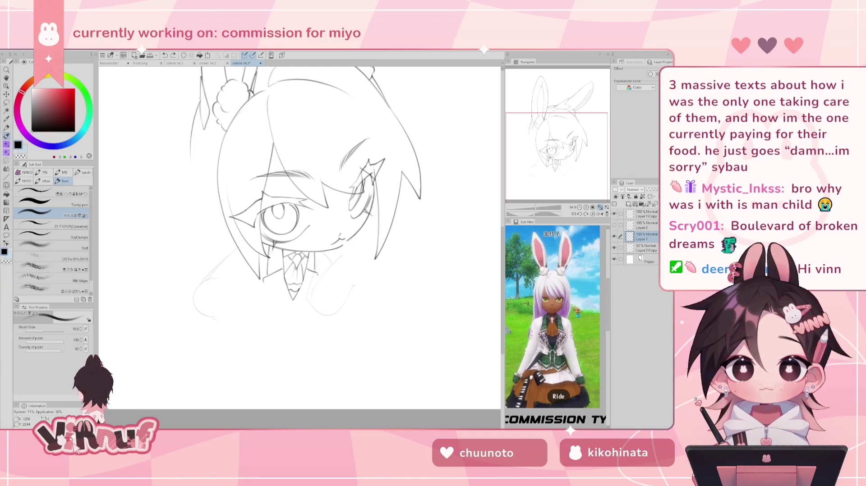
left_click_drag(308, 289, 300, 300)
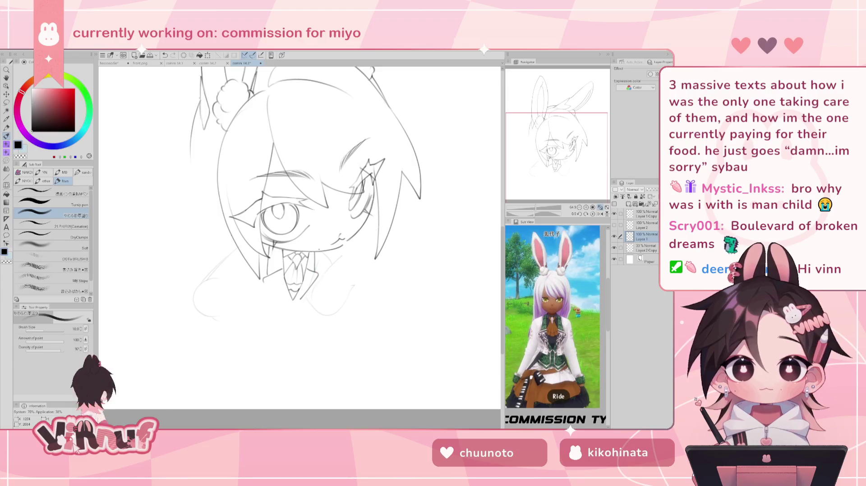
left_click_drag(263, 288, 285, 299)
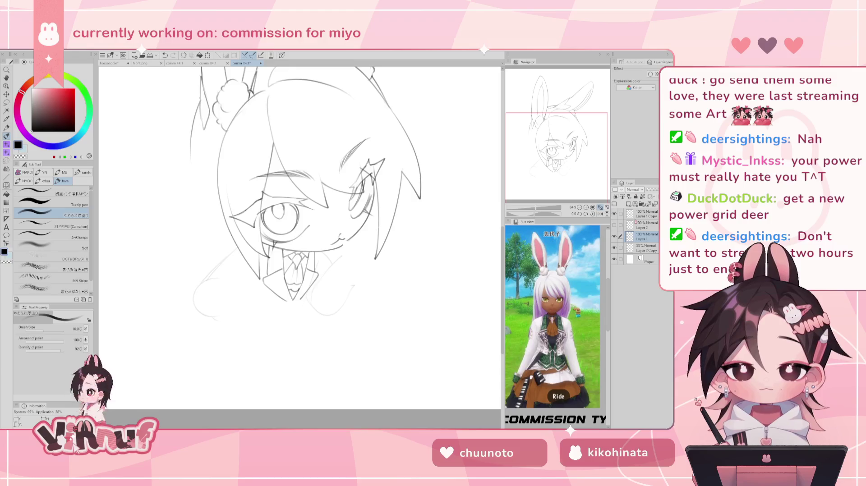
left_click(614, 237)
left_click(613, 236)
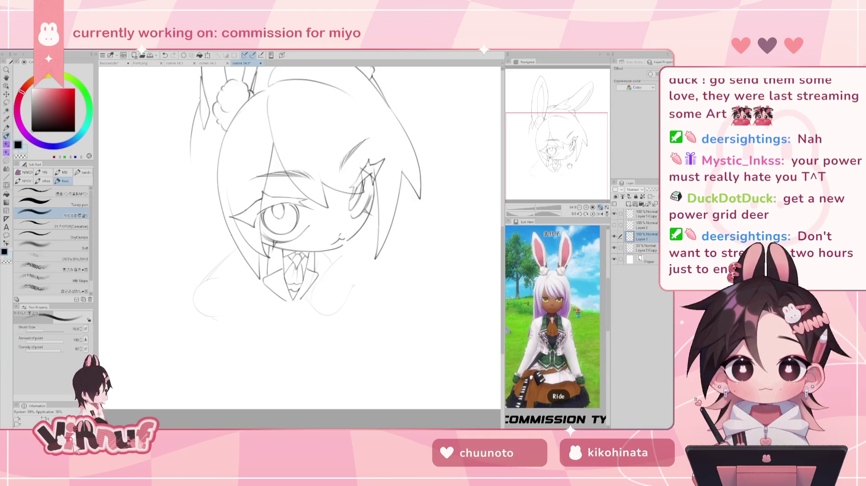
key("l")
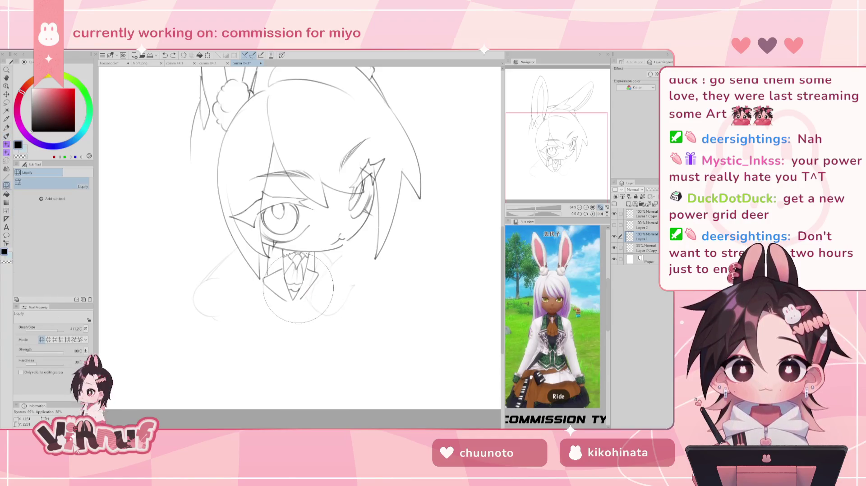
Step: Undo once and push the collar lines into a slightly new shape with Liquify
key("ctrl+z")
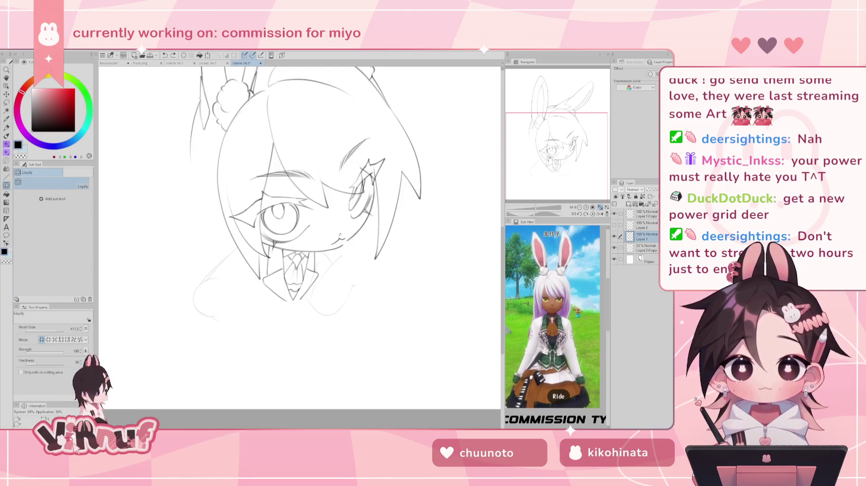
left_click_drag(292, 289, 293, 291)
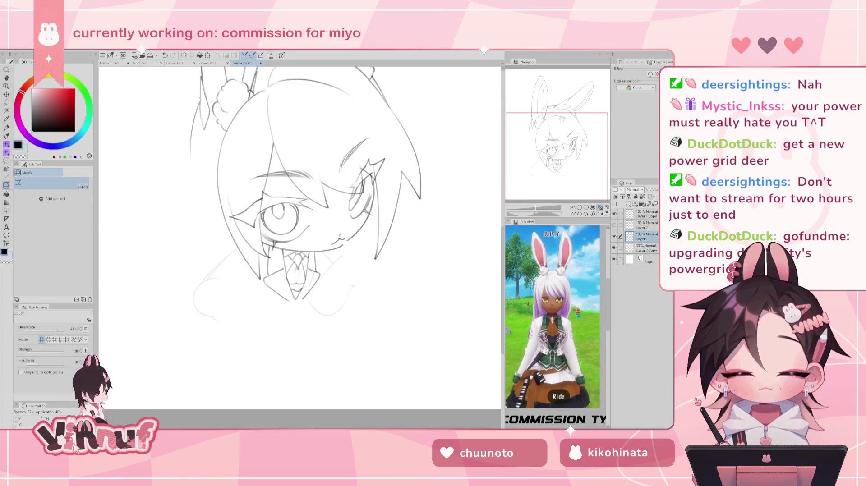
left_click_drag(574, 156, 573, 153)
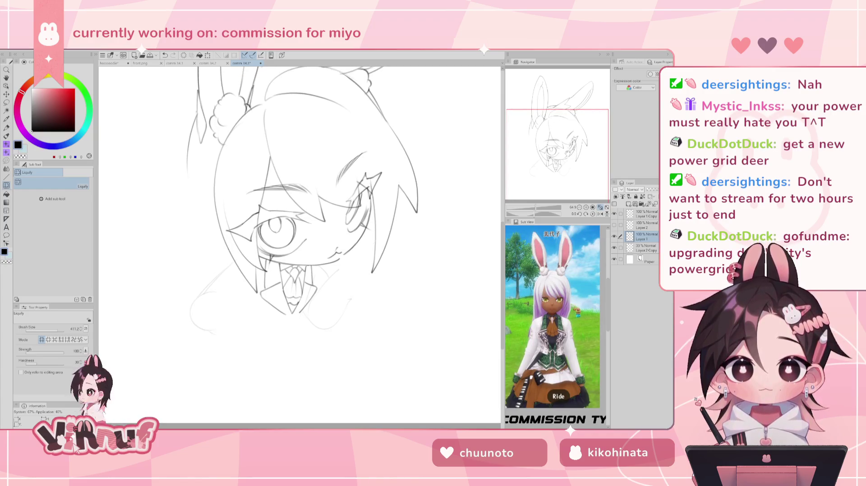
Step: Draw and retry a short vertical line near the tie with the pencil
key("b")
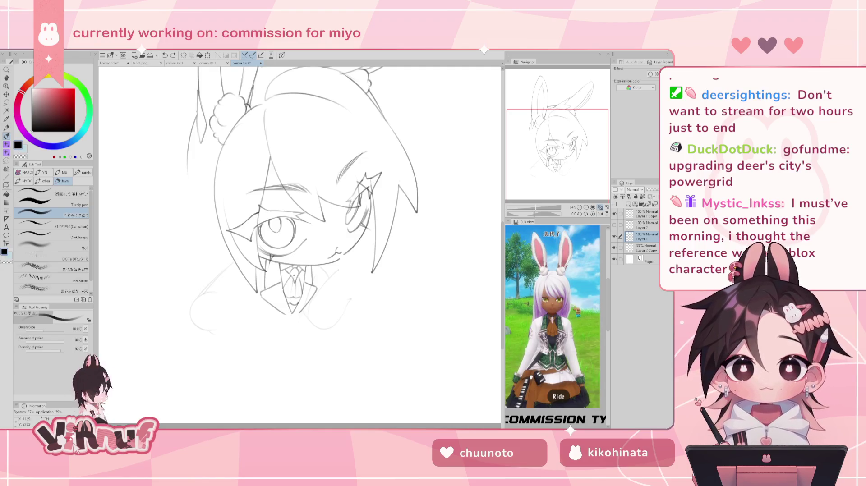
left_click_drag(287, 296, 288, 324)
key("ctrl+z")
left_click_drag(285, 294, 287, 323)
key("ctrl+z")
key("ctrl+z")
key("ctrl+z")
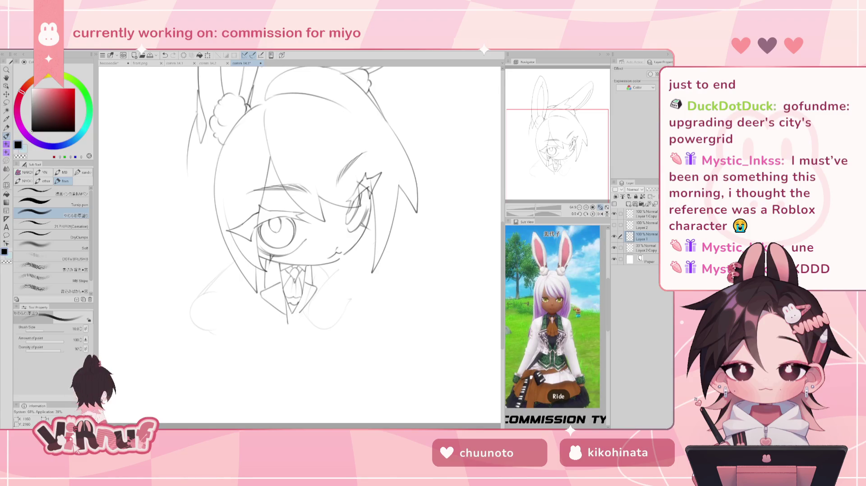
key("ctrl+z")
left_click_drag(286, 293, 286, 324)
key("ctrl+z")
key("ctrl+z")
mouse_move(284, 287)
left_mouse_down()
mouse_move(285, 335)
mouse_move(310, 315)
left_mouse_up()
key("ctrl+z")
key("ctrl+z")
key("ctrl+z")
key("ctrl+z")
key("ctrl+z")
key("ctrl+z")
key("ctrl+z")
key("ctrl+z")
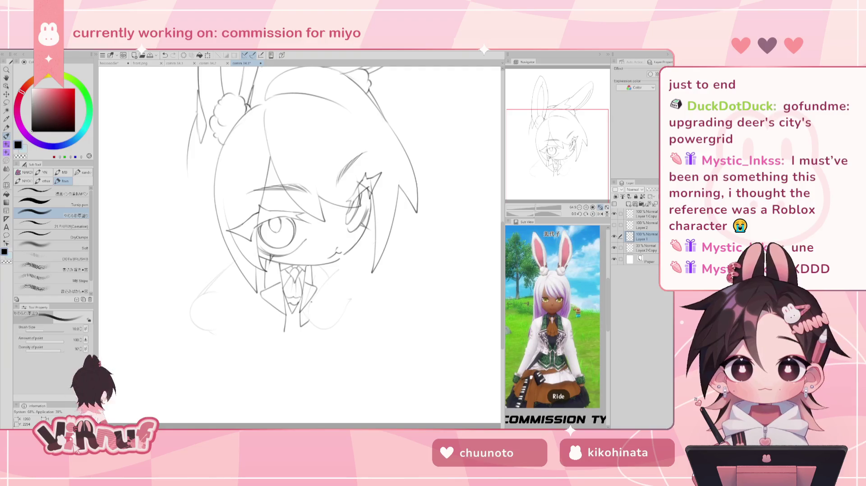
Step: Try a line along the tie's bottom, testing Eraser and Liquify before undoing
key("ctrl+z")
left_click_drag(248, 321, 285, 328)
key("ctrl+z")
key("ctrl+z")
key("e")
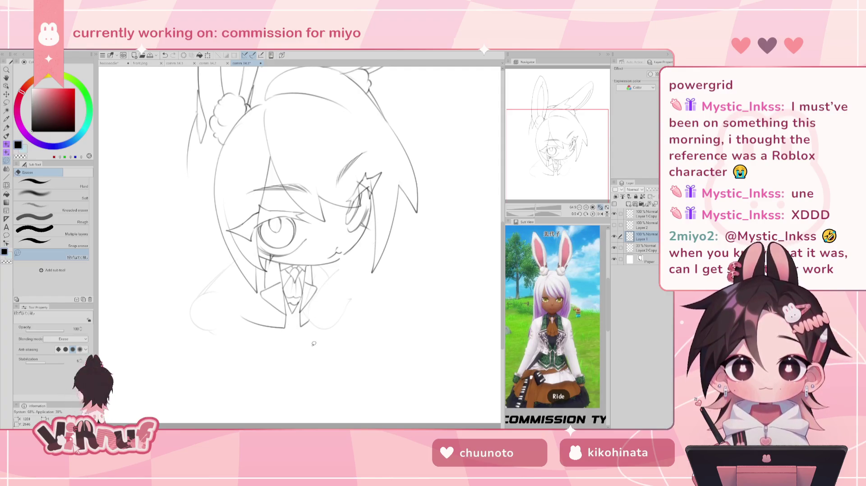
key("j")
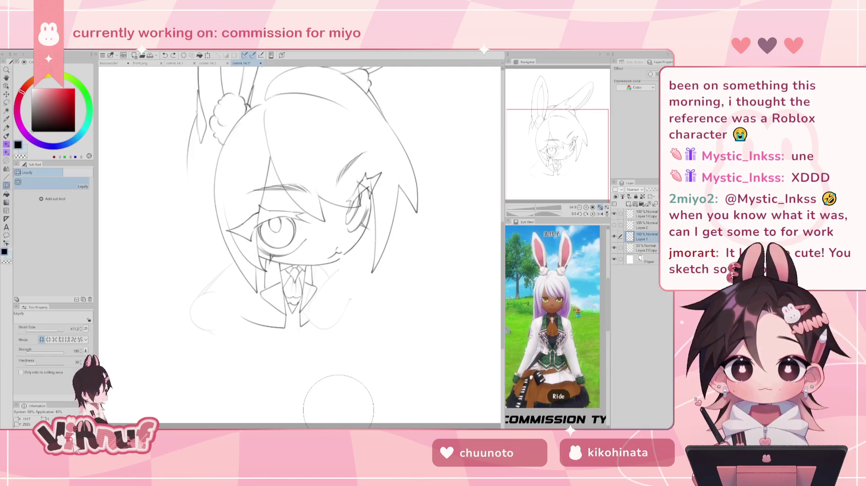
key("b")
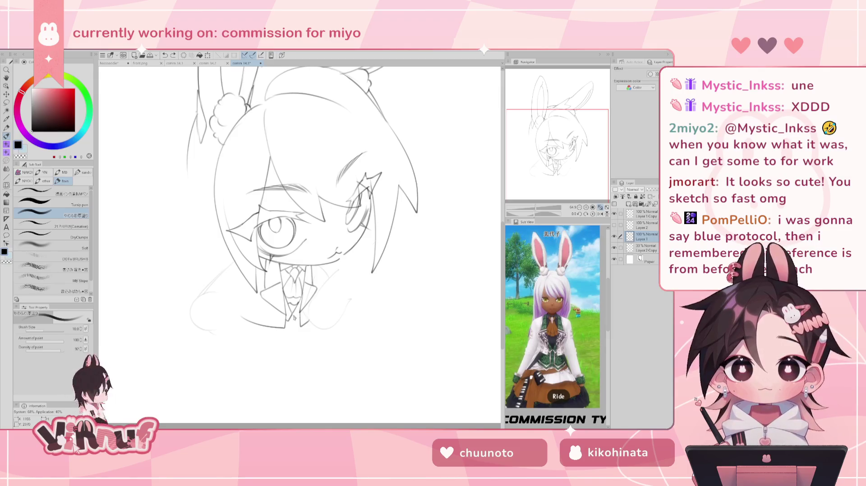
key("ctrl+z")
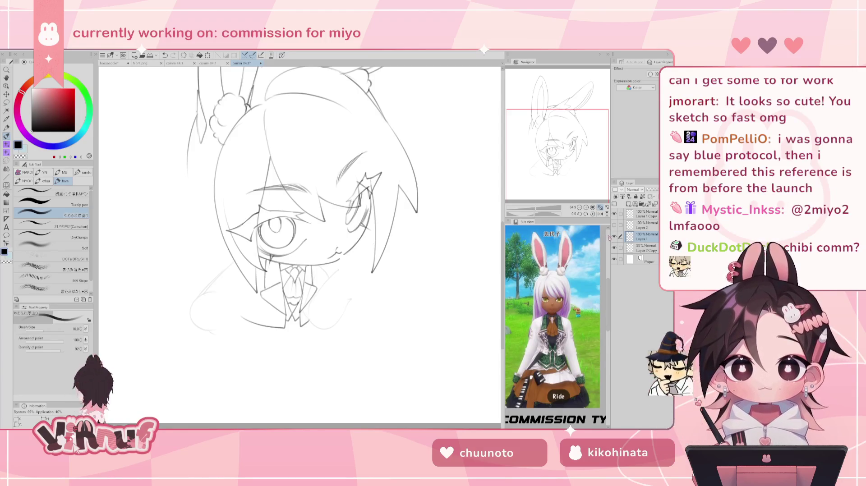
Step: Show Layer 2's bubbles, magnifier and hands sketch, then darken the lower-left fist outline
left_click(614, 226)
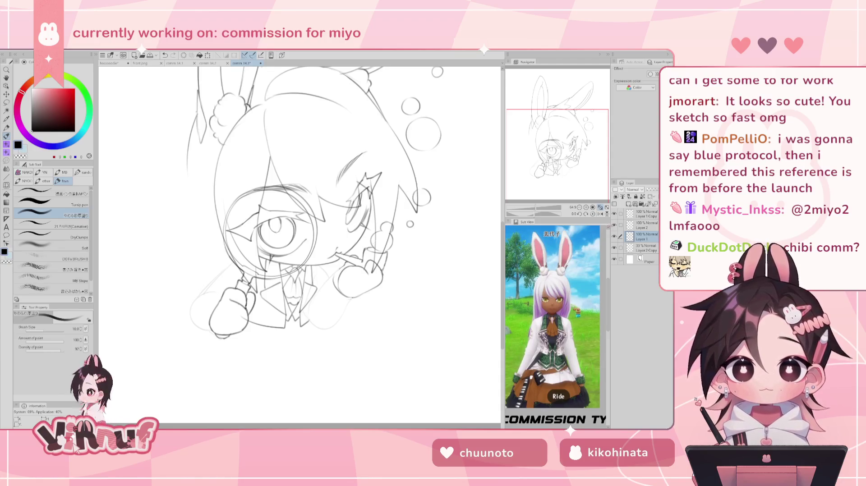
left_click(614, 226)
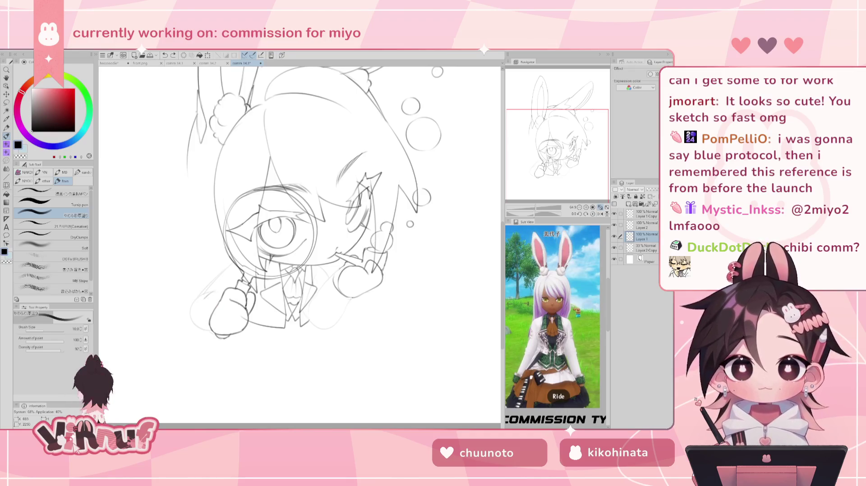
mouse_move(203, 298)
left_mouse_down()
mouse_move(195, 316)
mouse_move(210, 293)
mouse_move(209, 338)
left_mouse_up()
left_click_drag(215, 297, 225, 291)
key("ctrl+z")
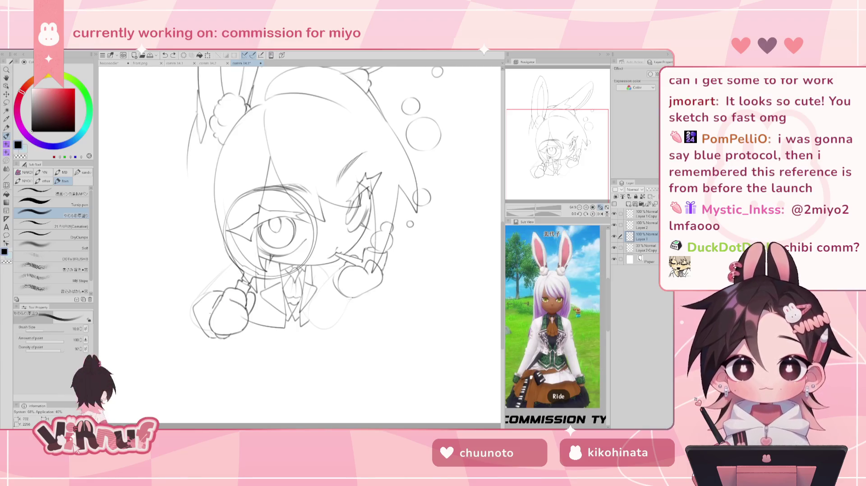
mouse_move(215, 300)
left_mouse_down()
mouse_move(223, 294)
mouse_move(216, 302)
left_mouse_up()
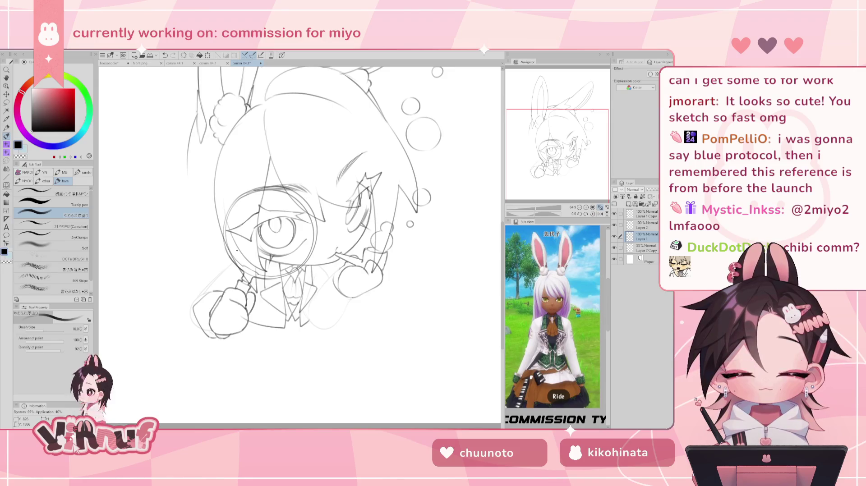
key("e")
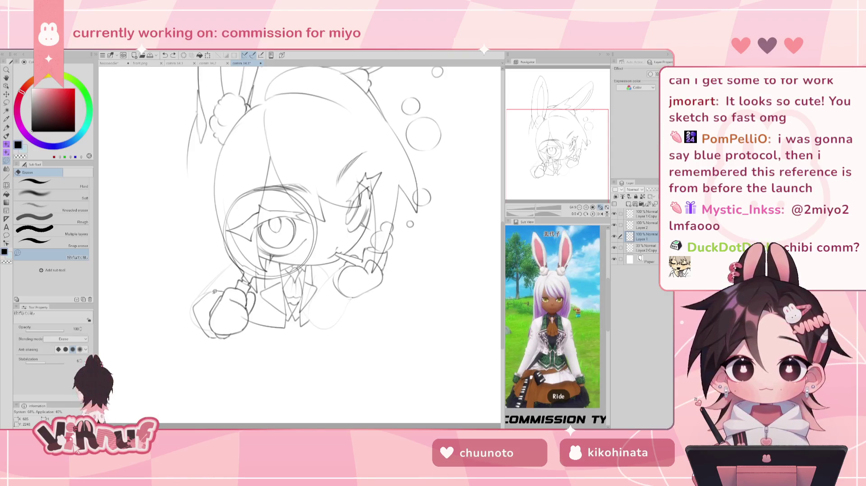
key("h")
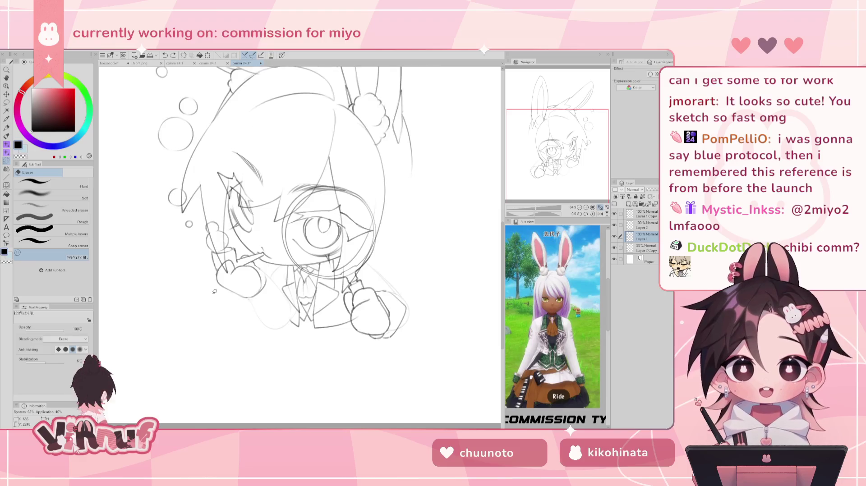
key("j")
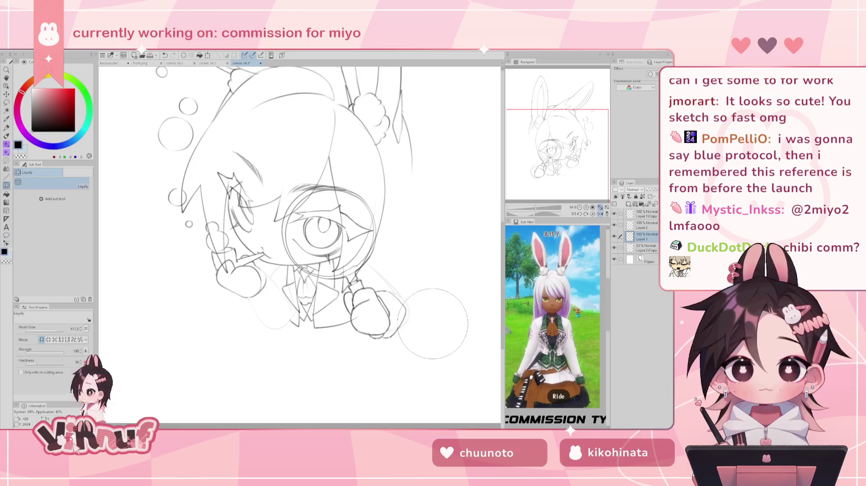
key("h")
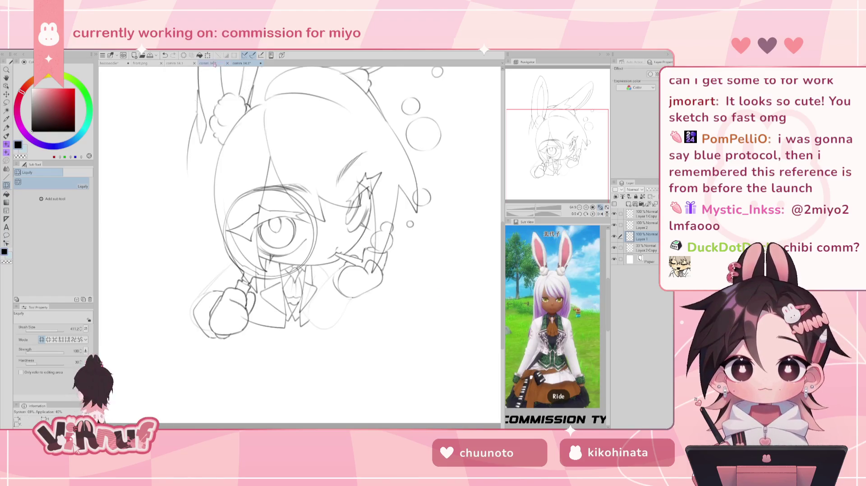
left_click(207, 63)
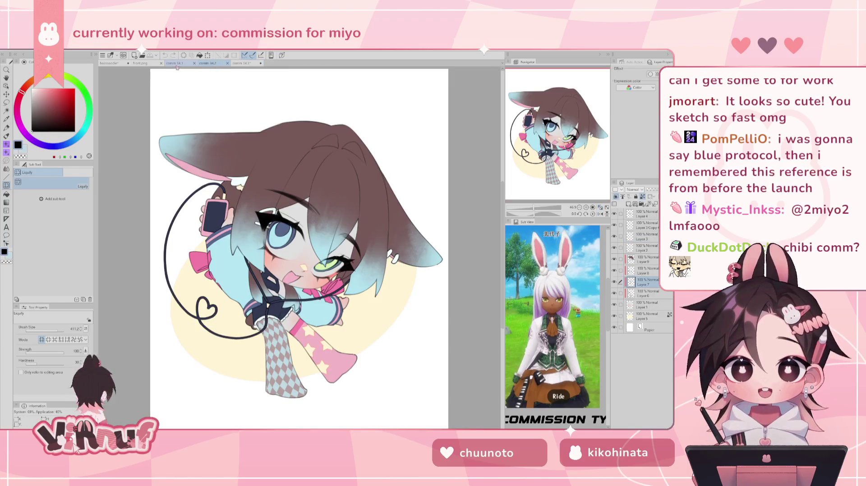
left_click(179, 63)
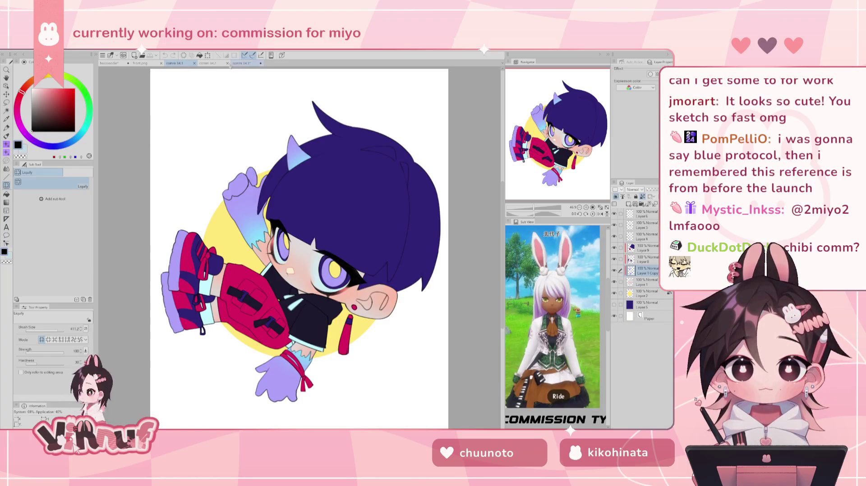
left_click(207, 63)
left_click(244, 64)
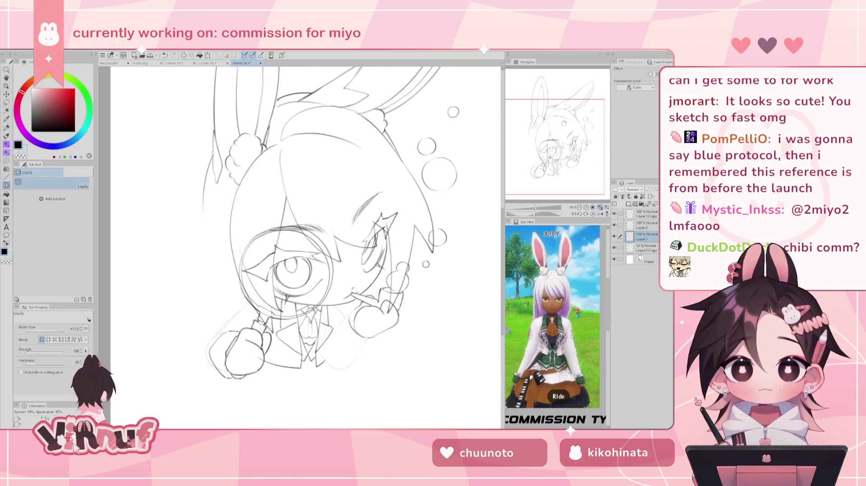
Step: Sketch and retry sleeve lines beside the lower-left fist
key("p")
left_click_drag(291, 268, 327, 243)
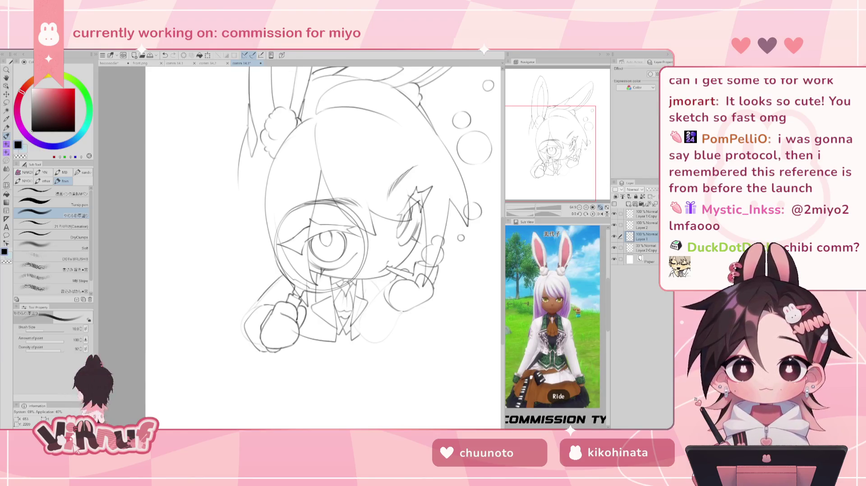
left_click_drag(269, 288, 254, 302)
key("ctrl+z")
mouse_move(288, 274)
left_mouse_down()
mouse_move(239, 326)
mouse_move(240, 346)
left_mouse_up()
key("ctrl+z")
key("ctrl+z")
key("ctrl+z")
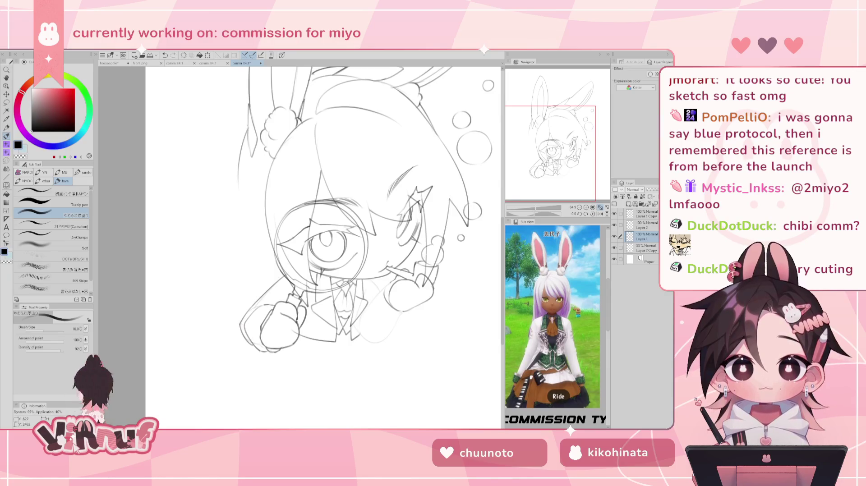
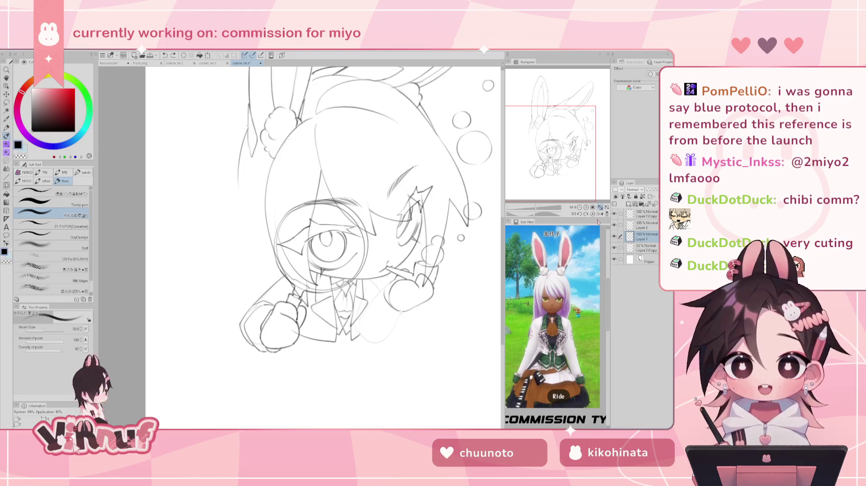
Step: Select the eraser and compare the sketch with Layer 2 Copy and Layer 2 hidden, then shown
key("e")
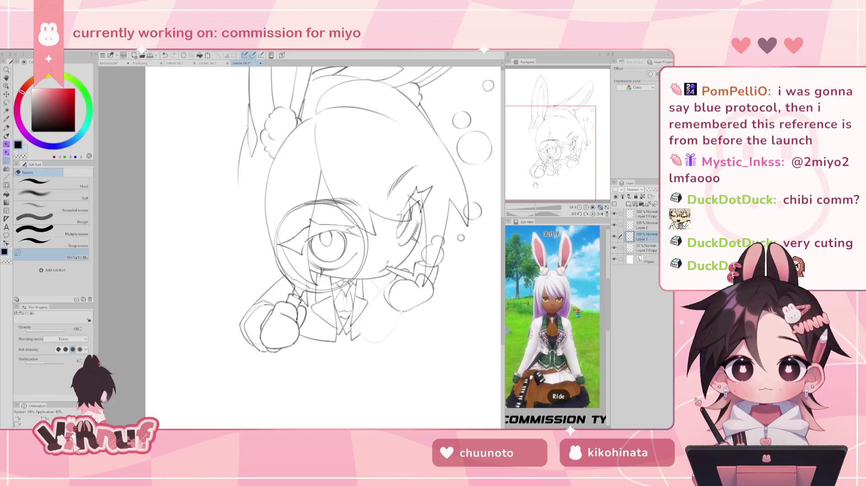
left_click(614, 247)
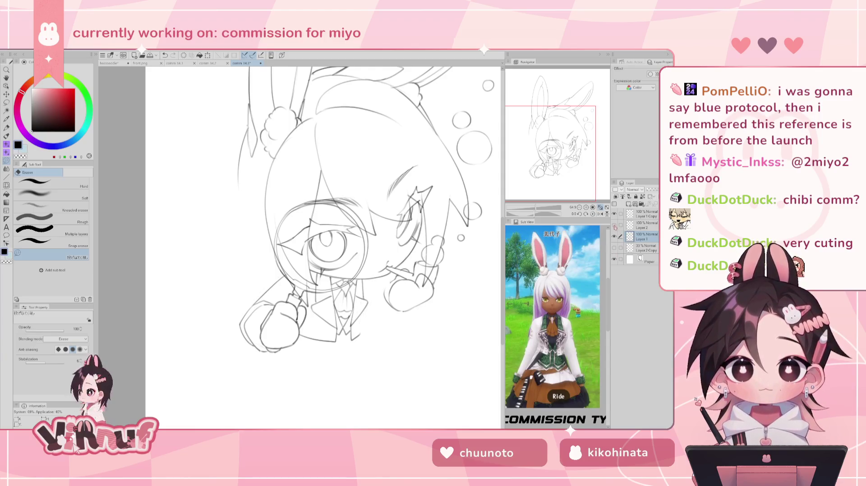
left_click(613, 225)
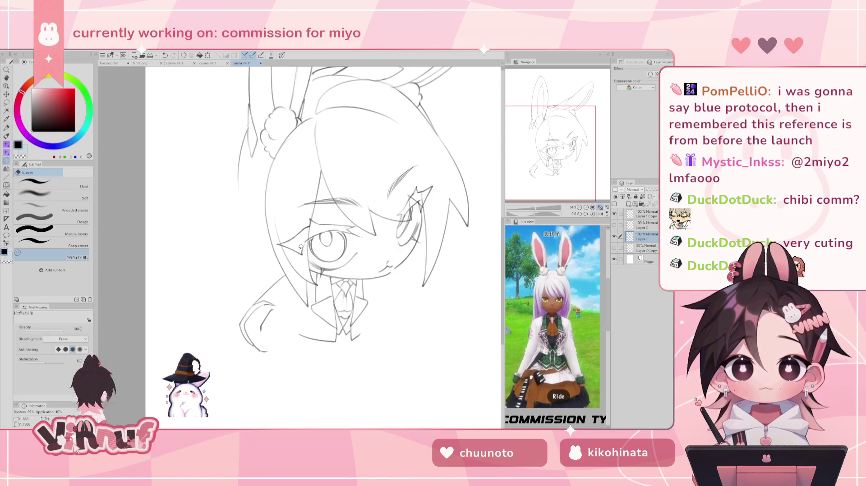
left_click(614, 248)
left_click(614, 225)
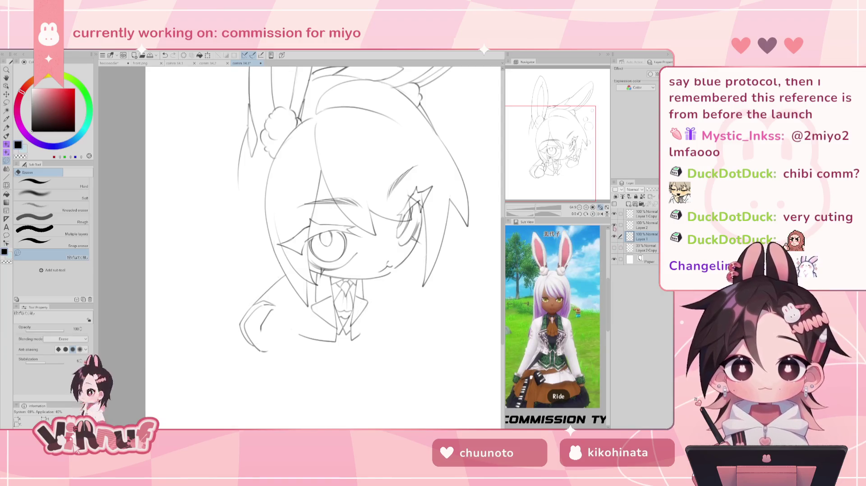
Step: Erase stray strokes on the raised hand holding the pipe, then fit the page in view
mouse_move(327, 244)
left_mouse_down()
mouse_move(273, 251)
mouse_move(266, 223)
mouse_move(278, 235)
left_mouse_up()
key("b")
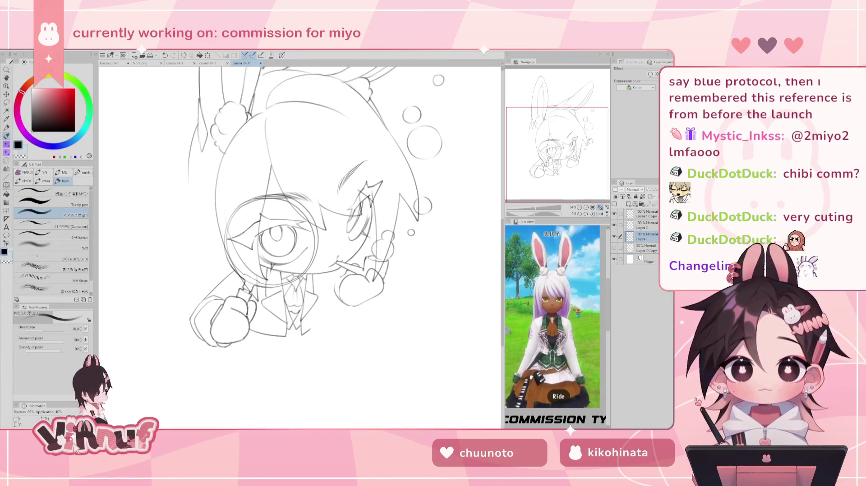
left_click(614, 248)
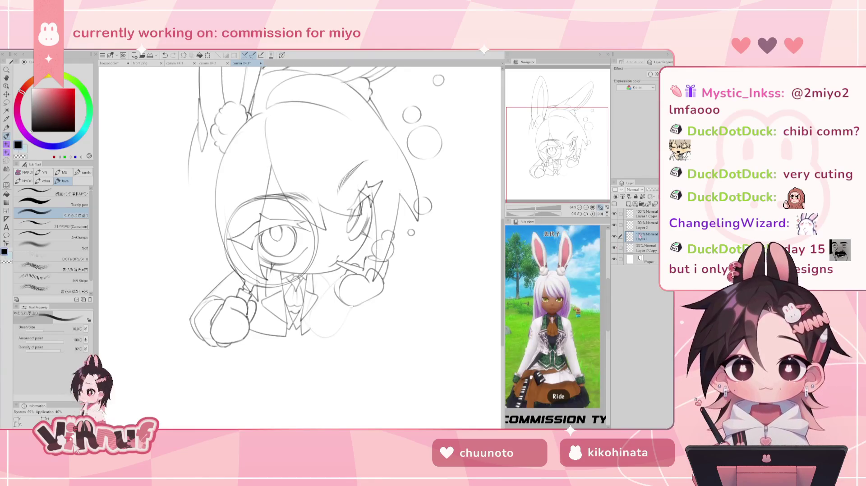
left_click(615, 236)
left_click(614, 236)
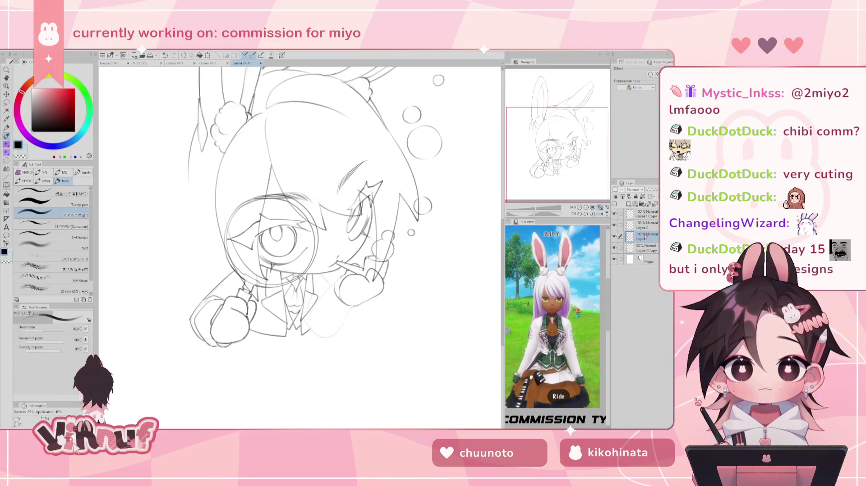
key("e")
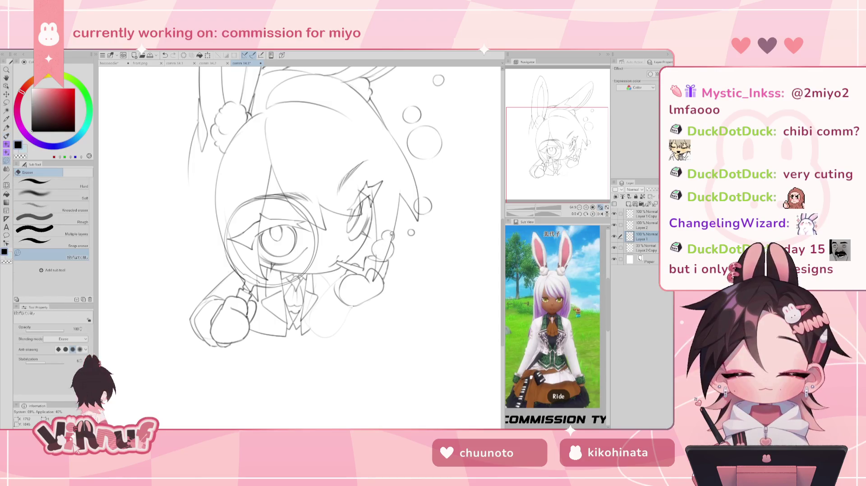
left_click_drag(372, 270, 385, 257)
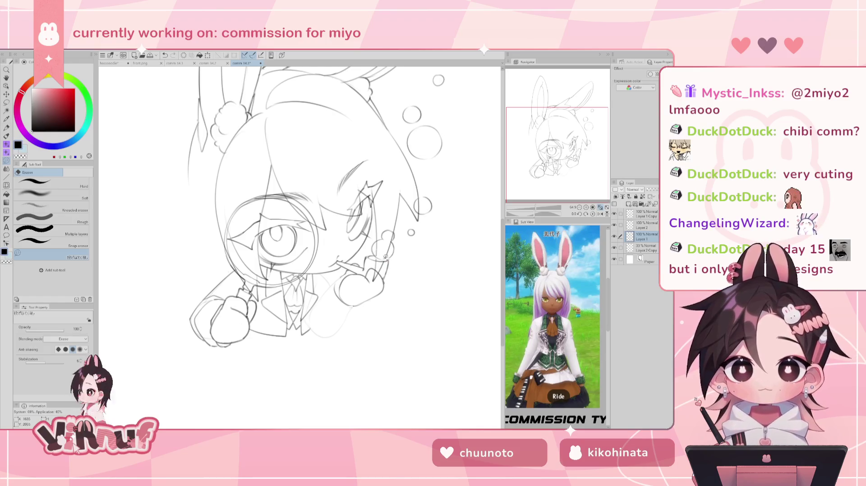
left_click_drag(387, 260, 387, 261)
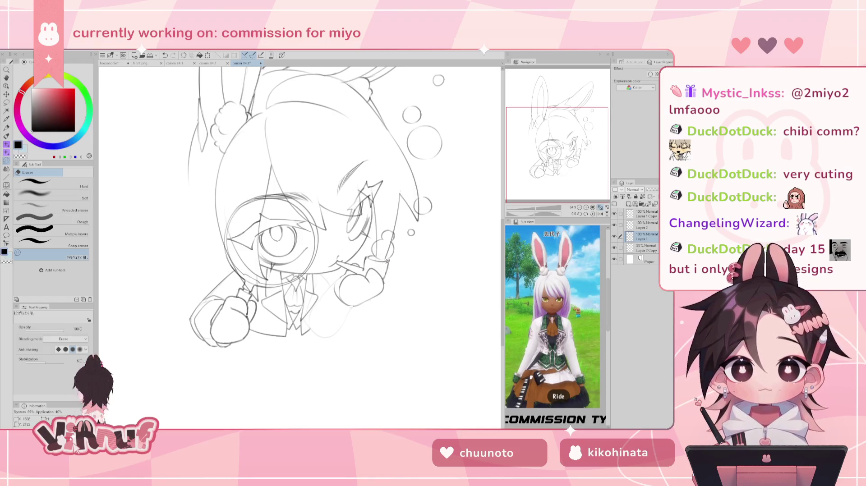
key("ctrl+0")
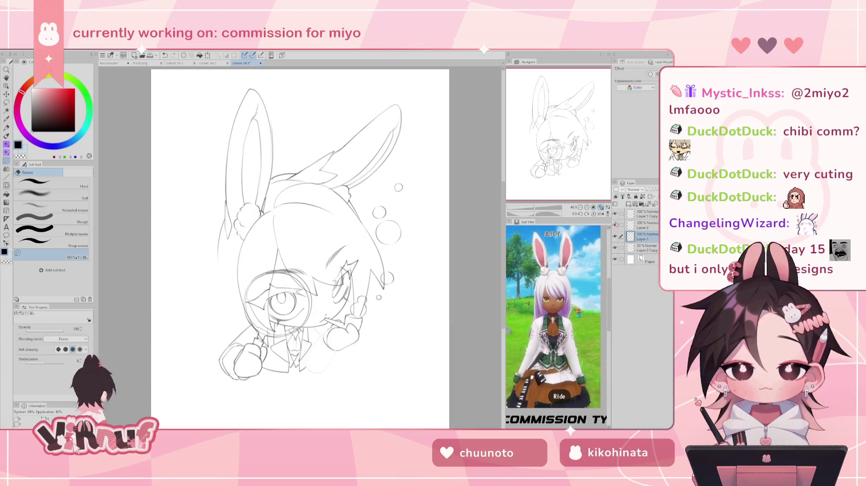
Step: Zoom in and erase stray strokes around the pipe bubbles on Layer 2
scroll(390, 233, "up", 2)
scroll(390, 234, "up", 2)
scroll(390, 233, "up", 1)
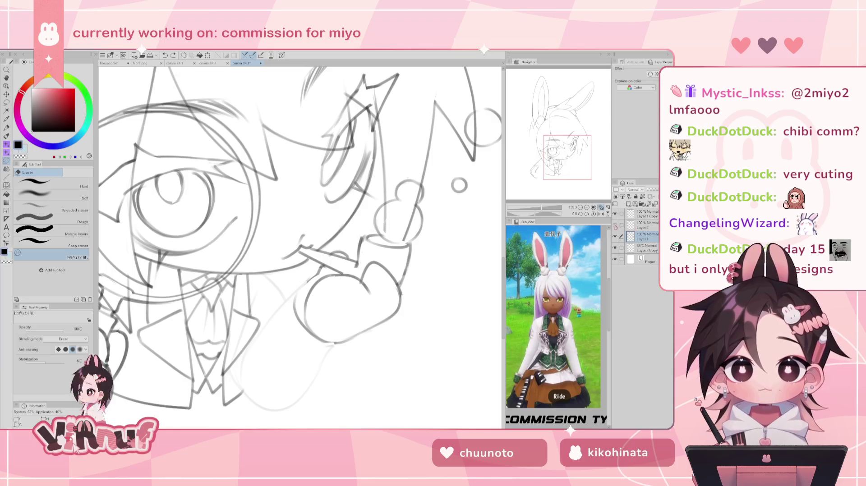
left_click(643, 227)
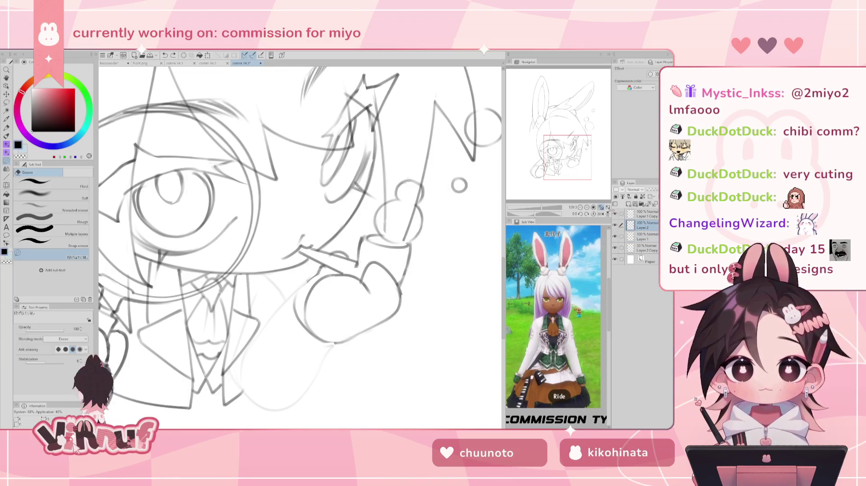
key("b")
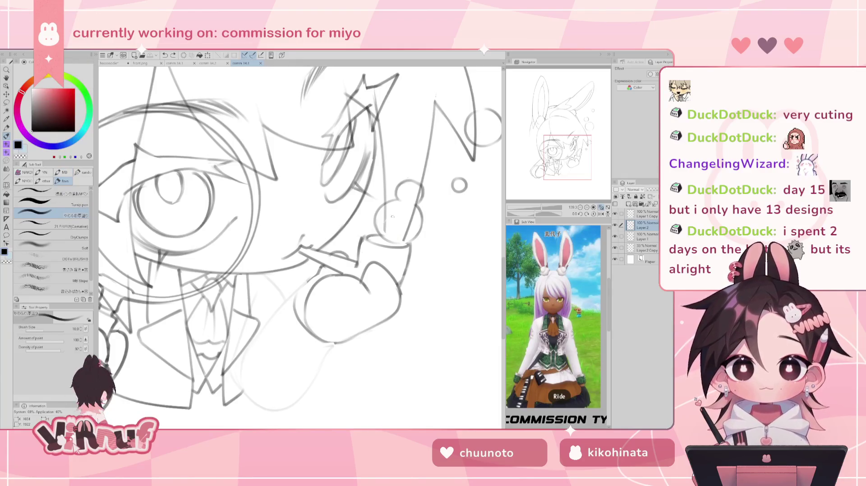
key("e")
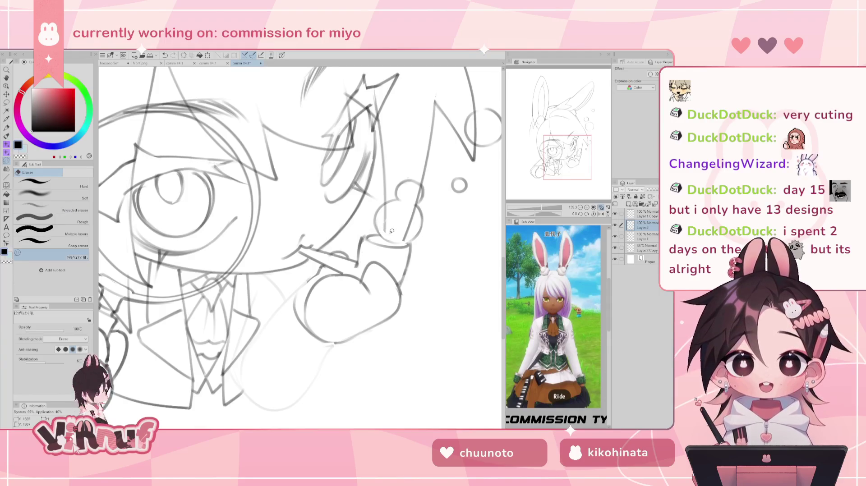
key("ctrl+z")
left_click_drag(383, 221, 386, 236)
key("ctrl+z")
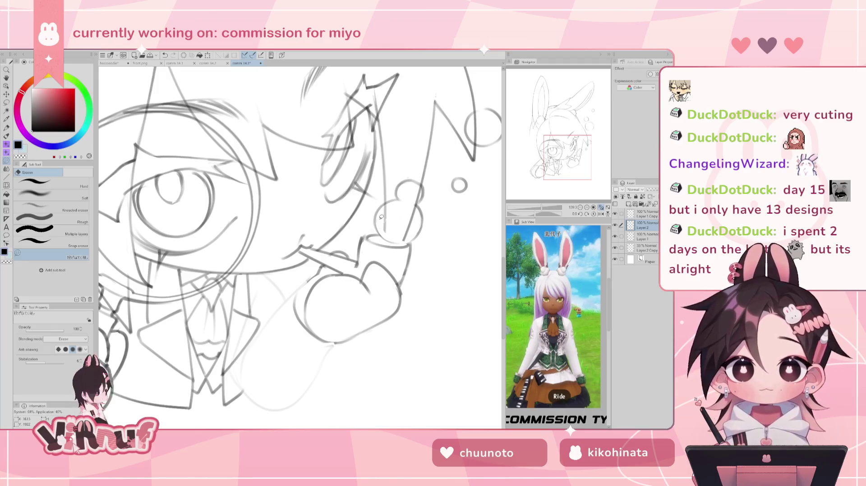
Step: Redraw the small pen stroke beside the pipe bubbles and mirror the canvas view
key("p")
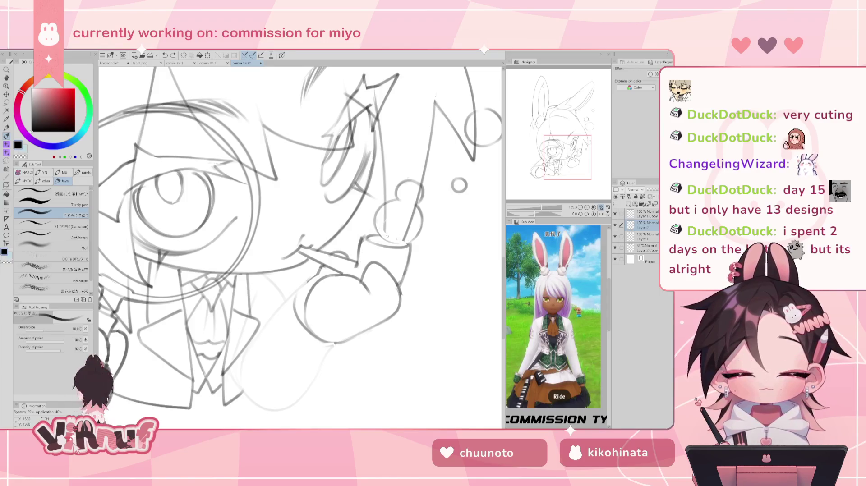
key("ctrl+z")
left_click_drag(382, 239, 404, 233)
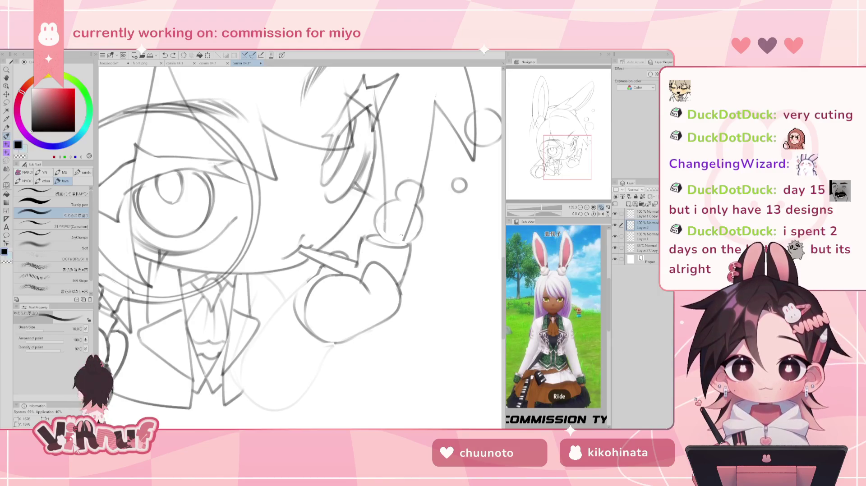
key("h")
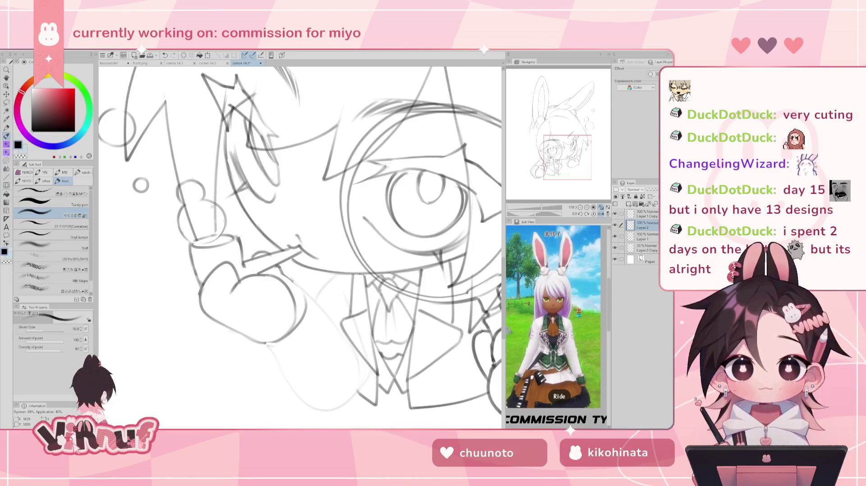
Step: Pan to the bubbles by the ear and restore the small bubble drawn beside the pipe
key("h")
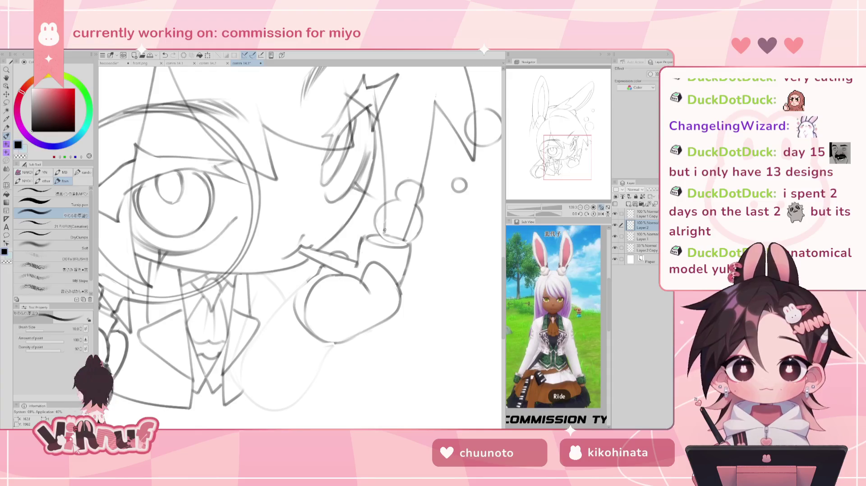
key("e")
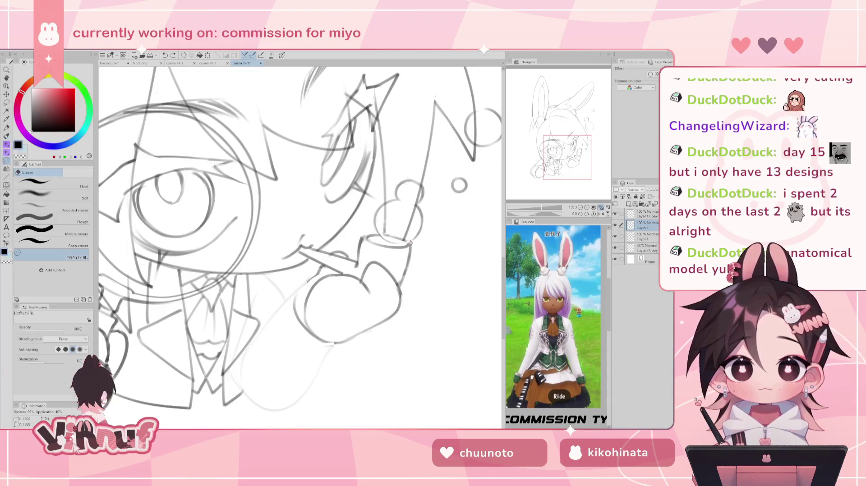
key("h")
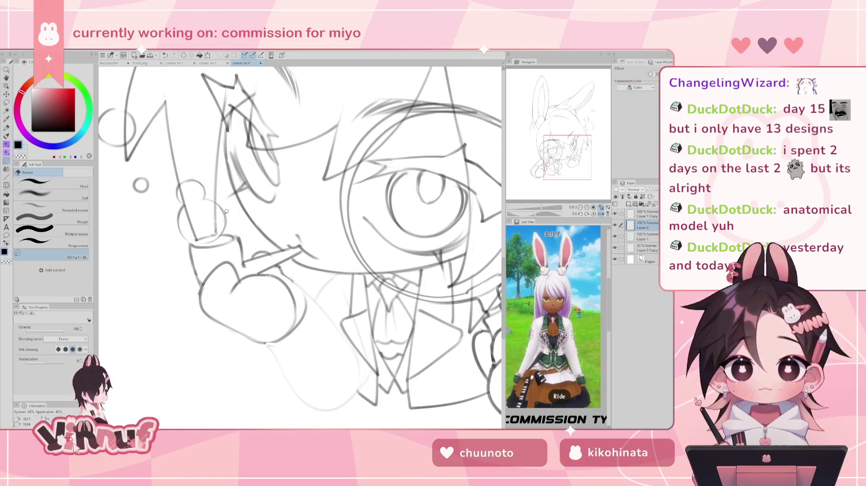
left_click_drag(218, 152, 289, 197)
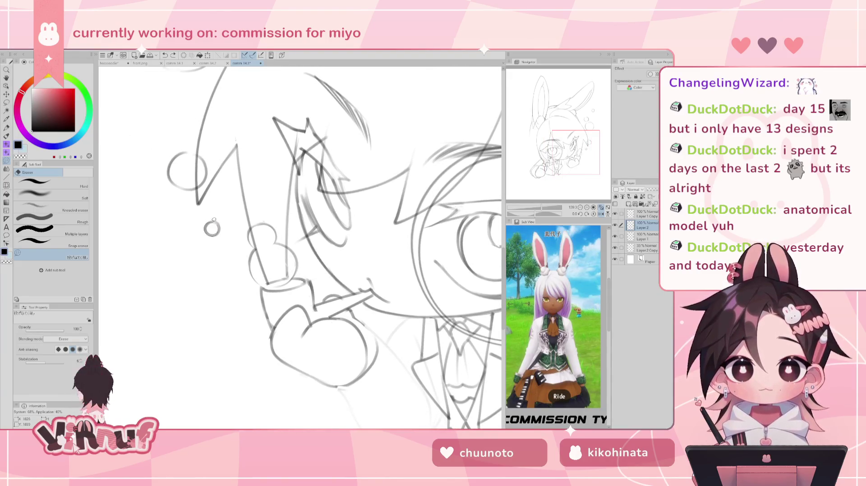
key("ctrl+y")
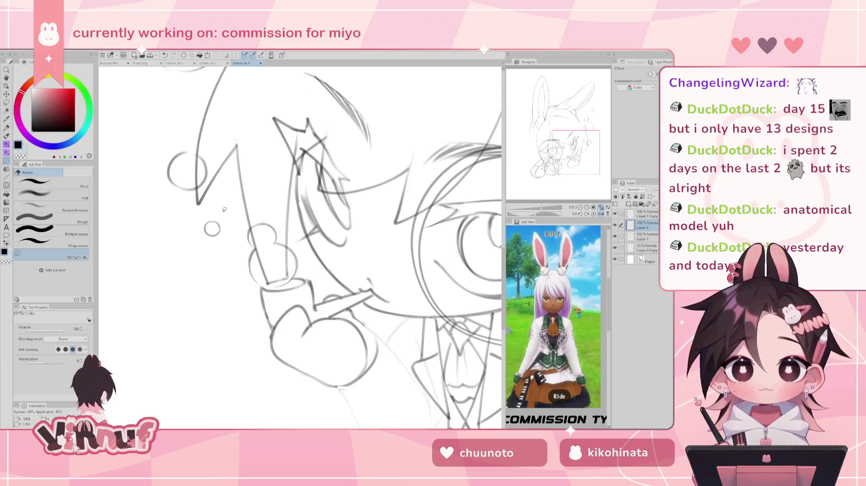
left_click_drag(222, 178, 290, 249)
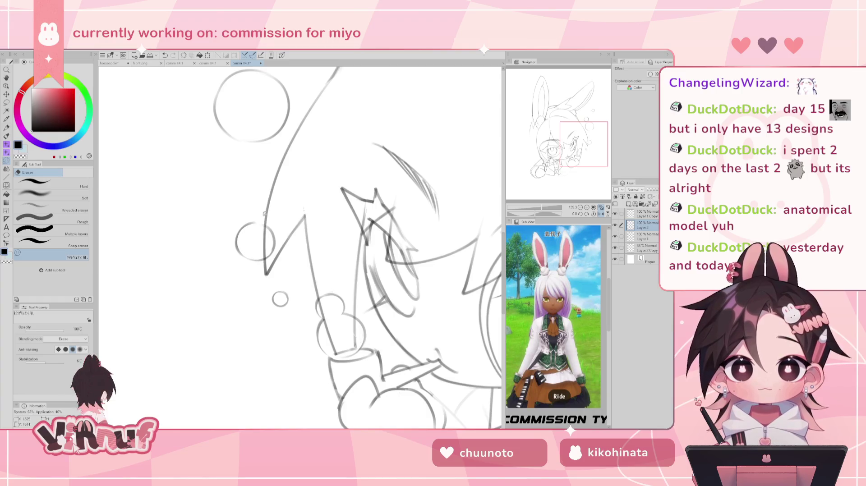
Step: Pan to the upper bubbles and toggle the horizontal flip several times, ending unmirrored
left_click_drag(249, 241, 329, 230)
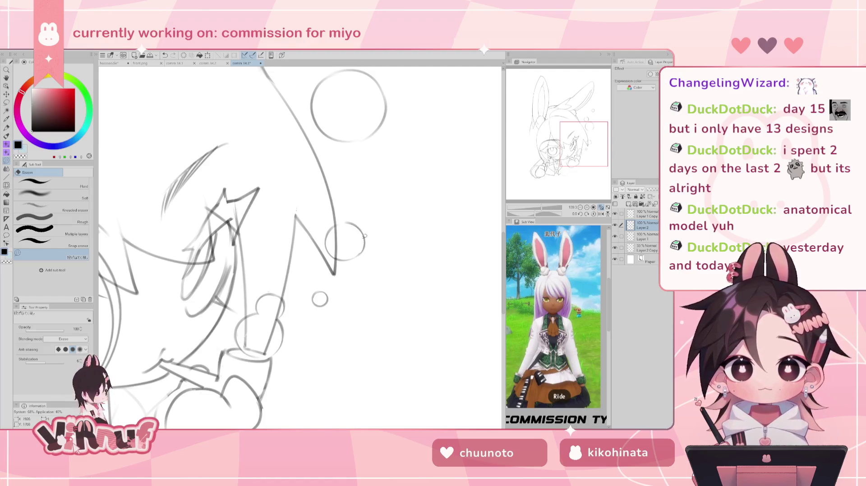
left_click_drag(365, 247, 264, 249)
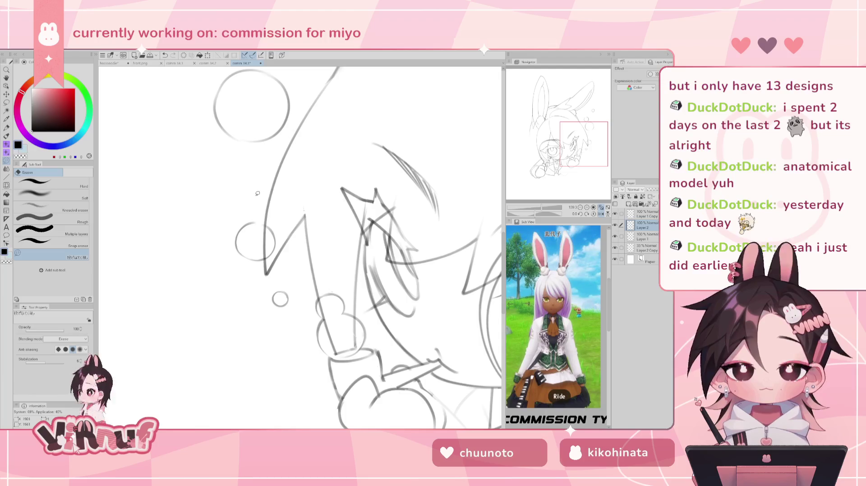
left_click_drag(319, 115, 344, 191)
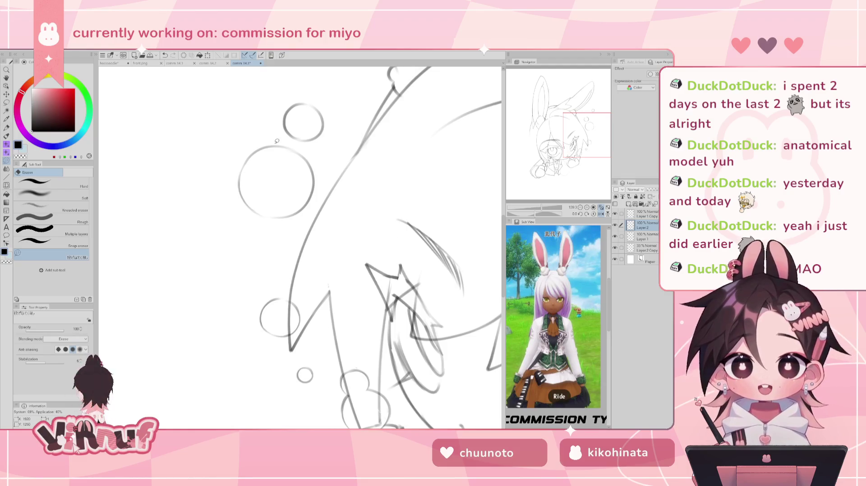
key("h")
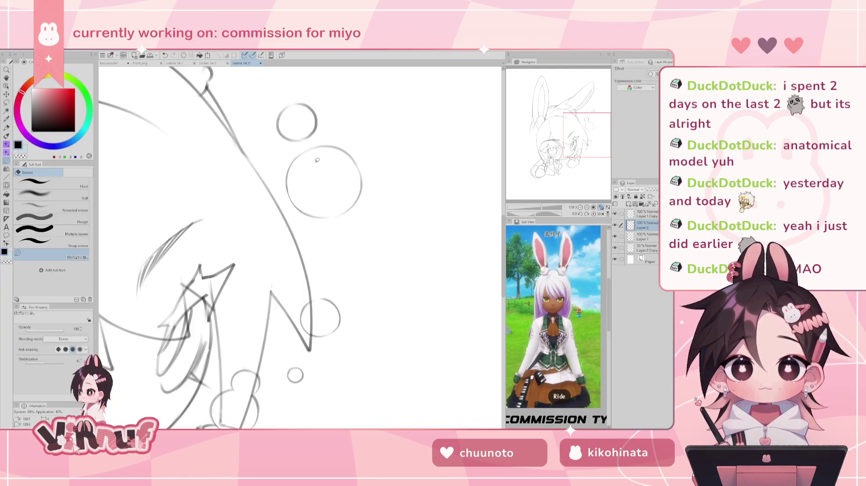
key("h")
scroll(317, 160, "up", 3)
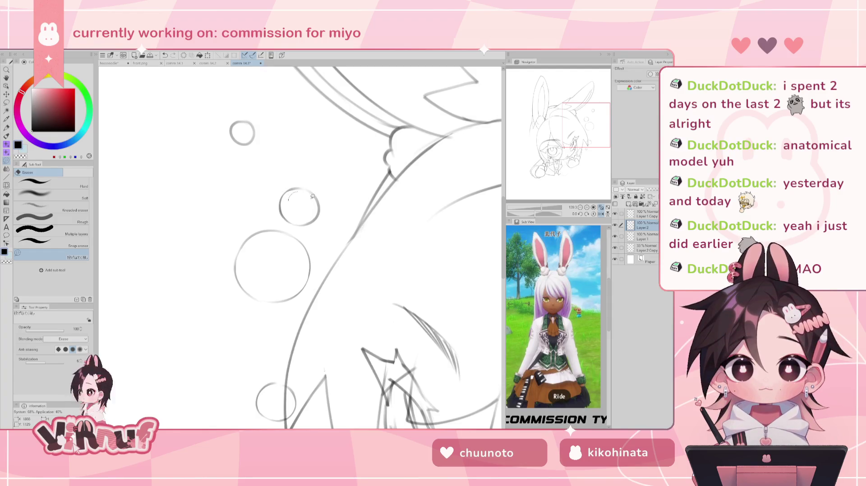
key("h")
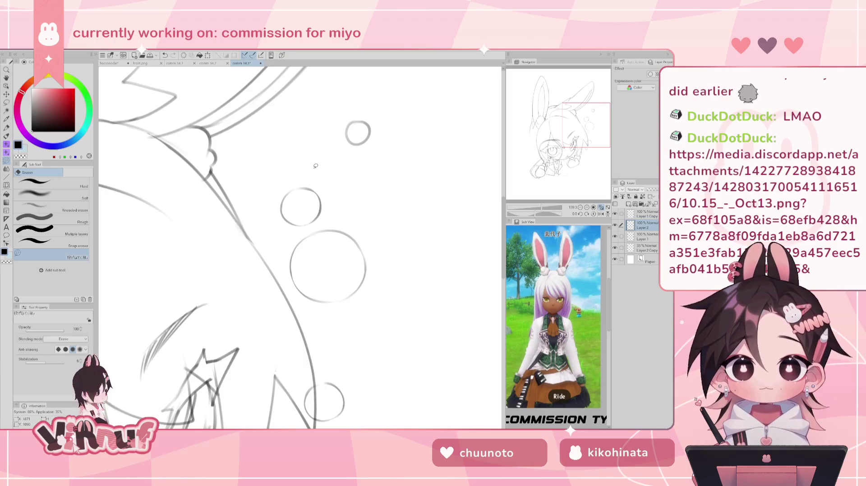
key("h")
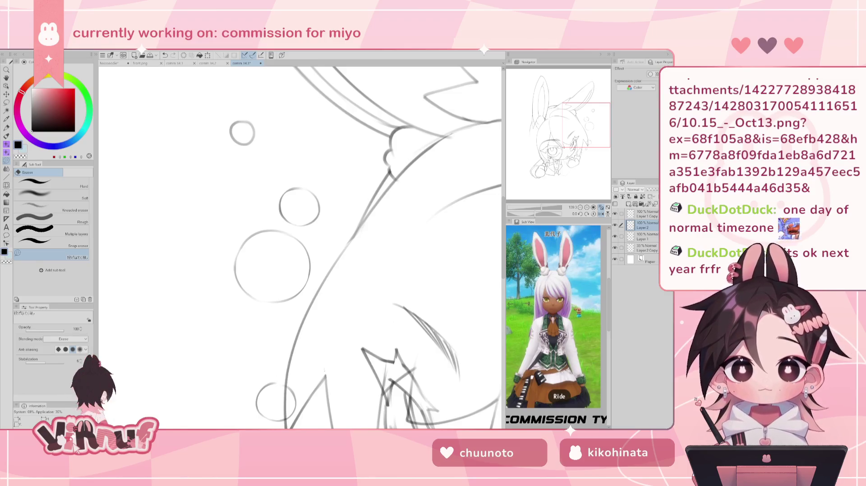
key("alt+Tab")
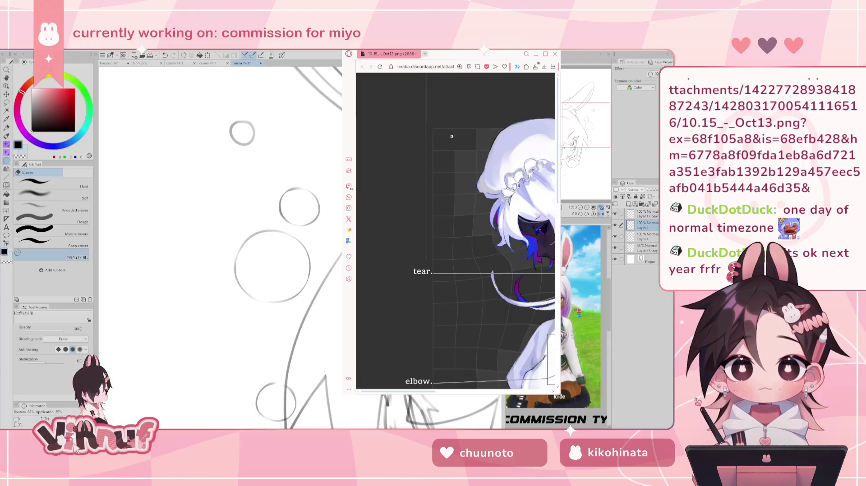
key("alt+Tab")
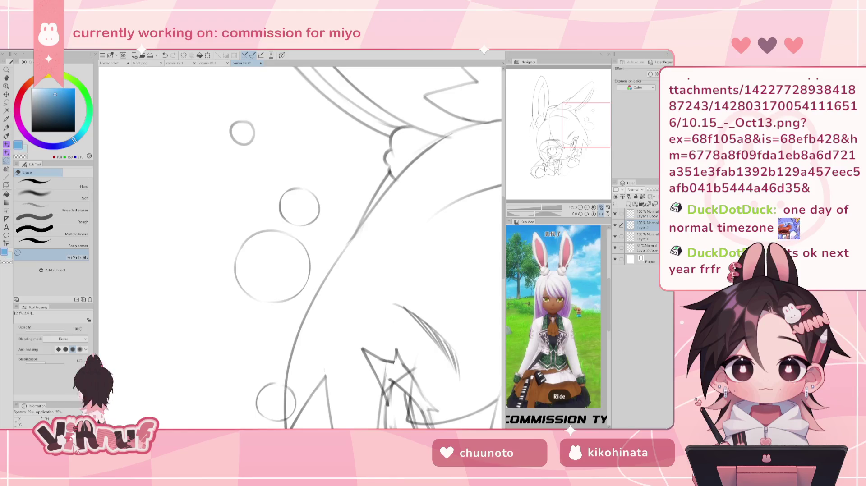
key("alt+Tab")
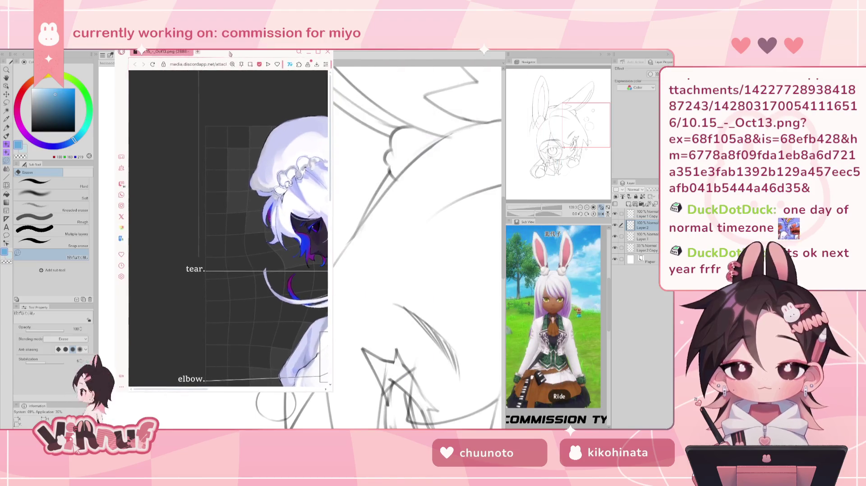
mouse_move(559, 178)
left_mouse_down()
mouse_move(333, 176)
mouse_move(623, 179)
left_mouse_up()
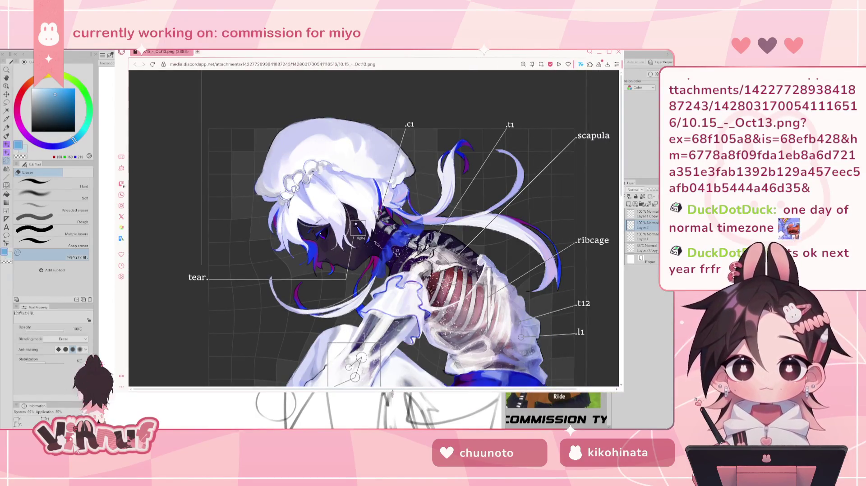
left_click_drag(623, 389, 623, 429)
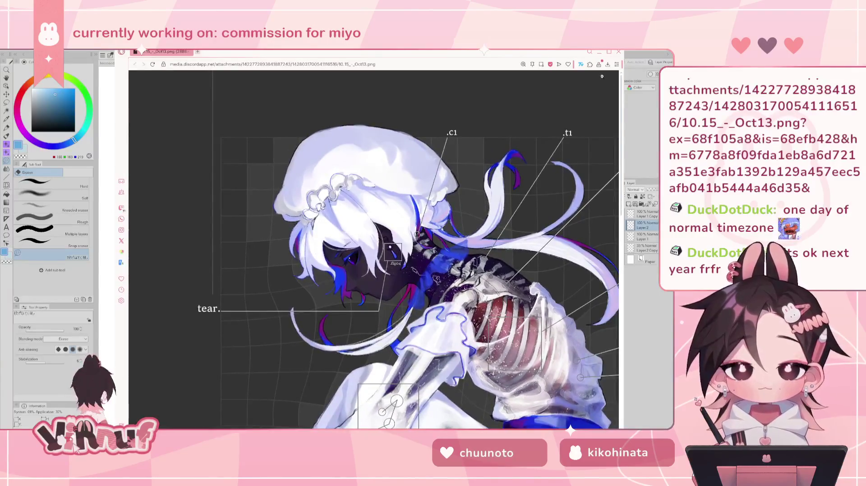
left_click(523, 64)
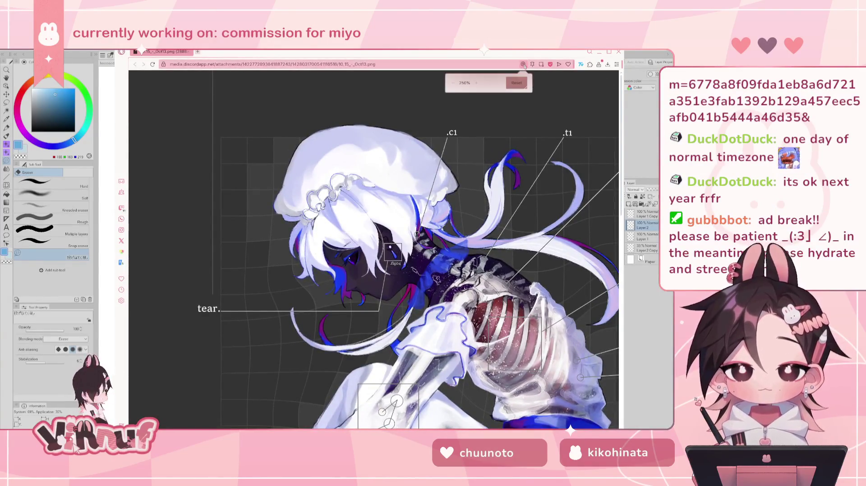
left_click(453, 83)
left_click(390, 249)
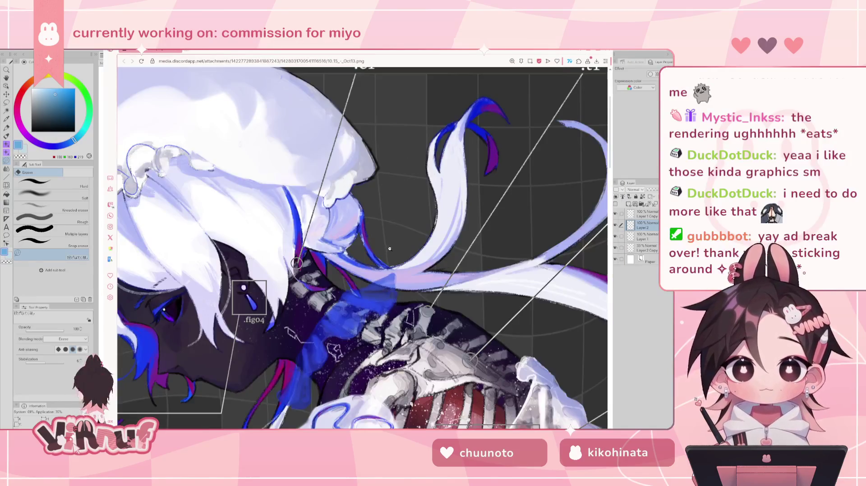
scroll(390, 249, "down", 3)
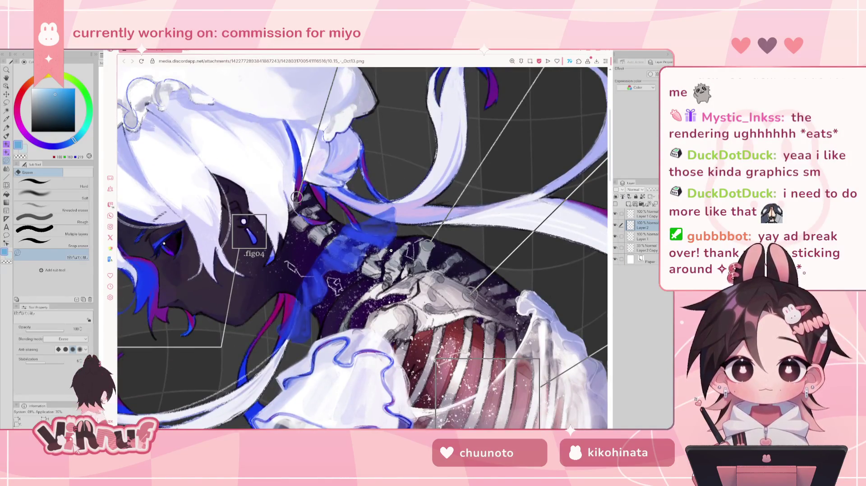
scroll(390, 250, "down", 4)
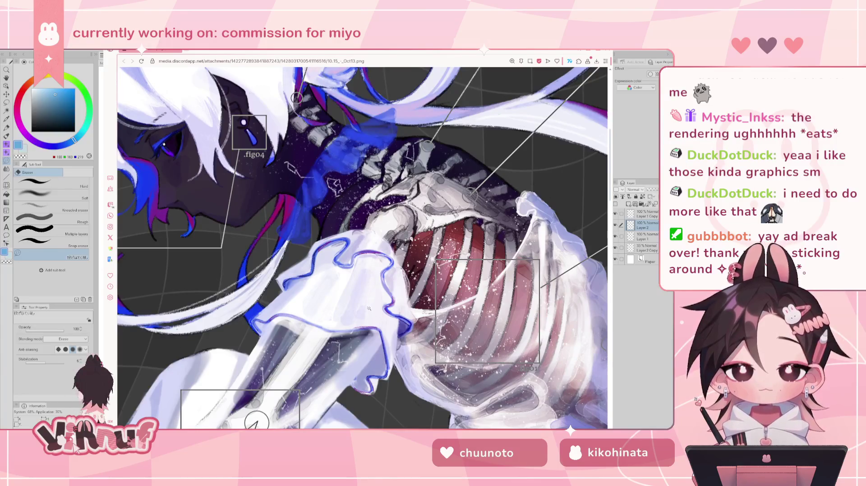
scroll(429, 209, "up", 1)
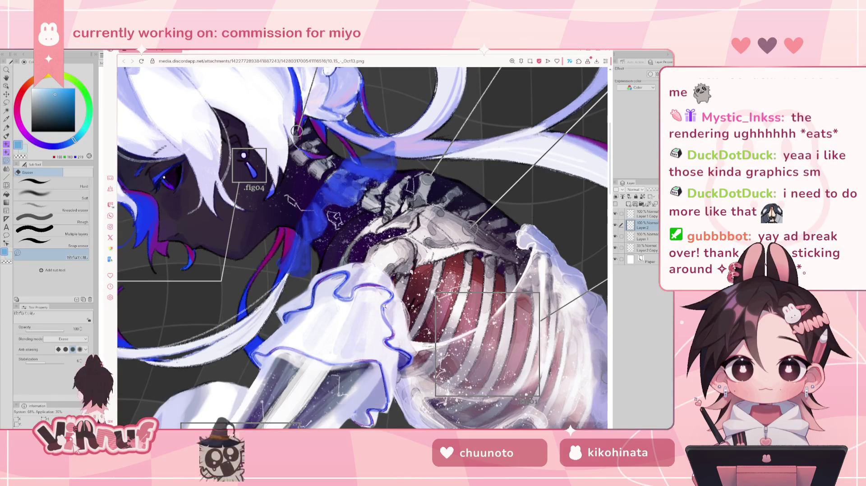
left_click(390, 317)
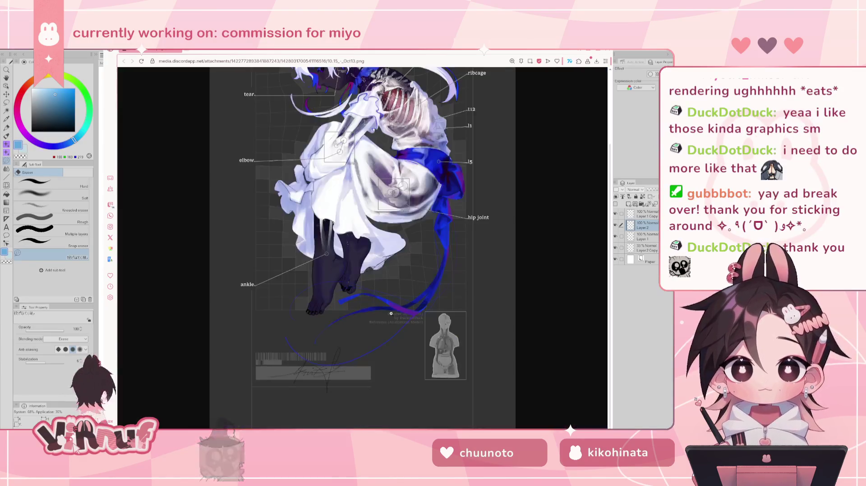
scroll(415, 300, "up", 1)
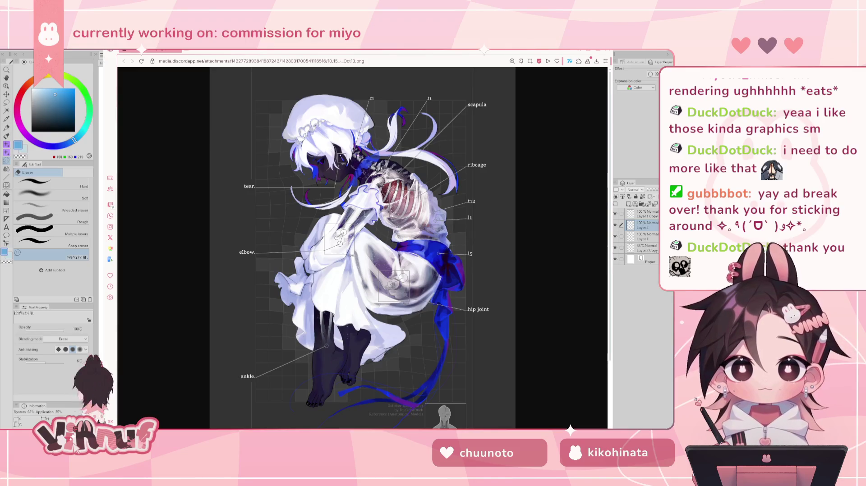
left_click(319, 110)
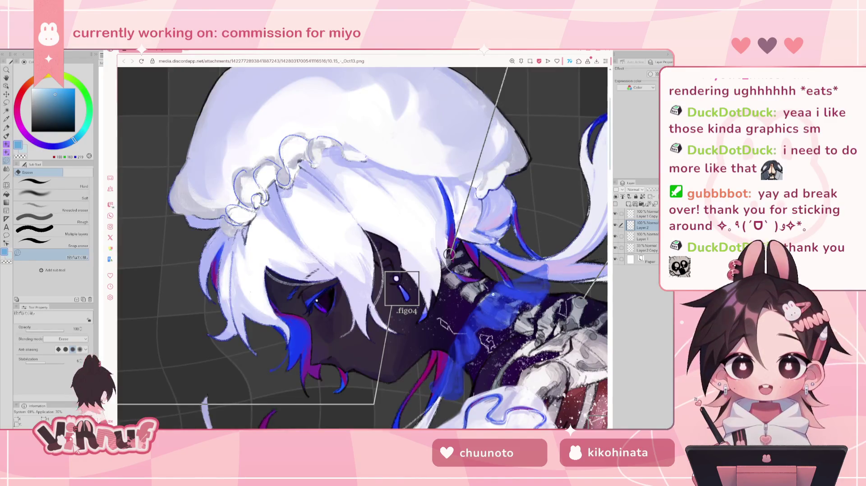
scroll(437, 259, "down", 1)
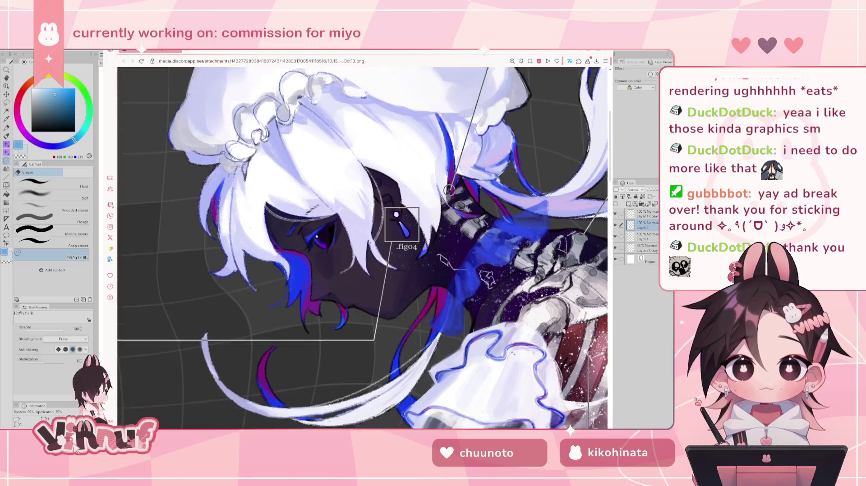
scroll(485, 287, "down", 4)
scroll(485, 287, "up", 2)
scroll(513, 254, "down", 1)
scroll(513, 253, "down", 1)
scroll(513, 243, "down", 3)
scroll(513, 223, "up", 4)
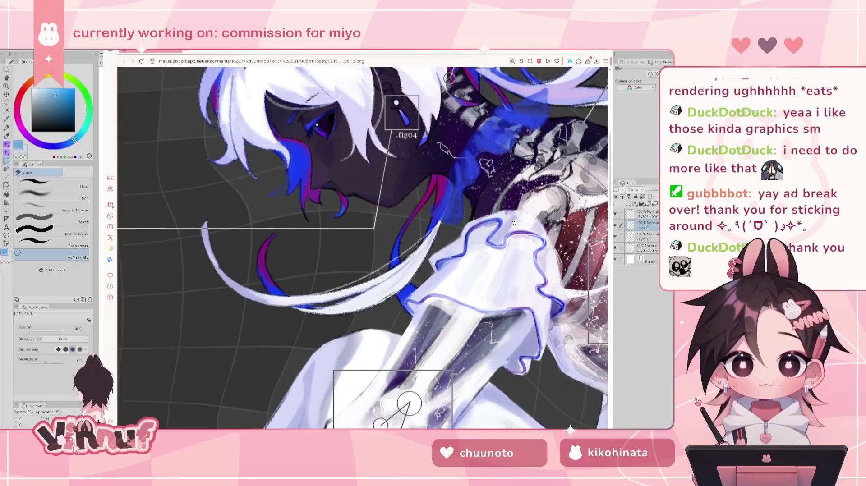
scroll(514, 222, "up", 1)
left_click(505, 229)
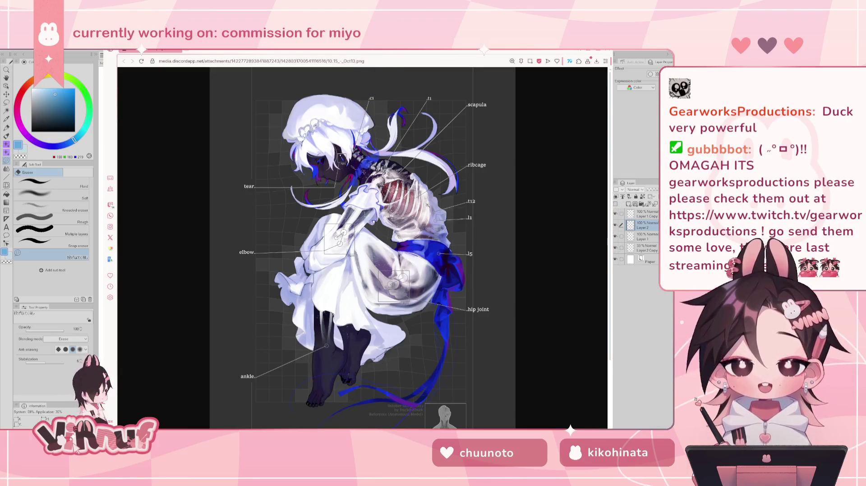
left_click(350, 225)
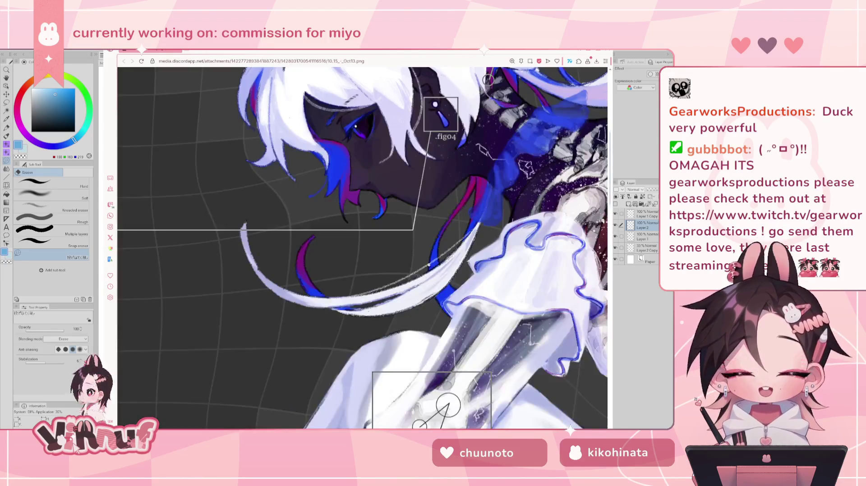
scroll(441, 287, "down", 2)
scroll(517, 307, "up", 2)
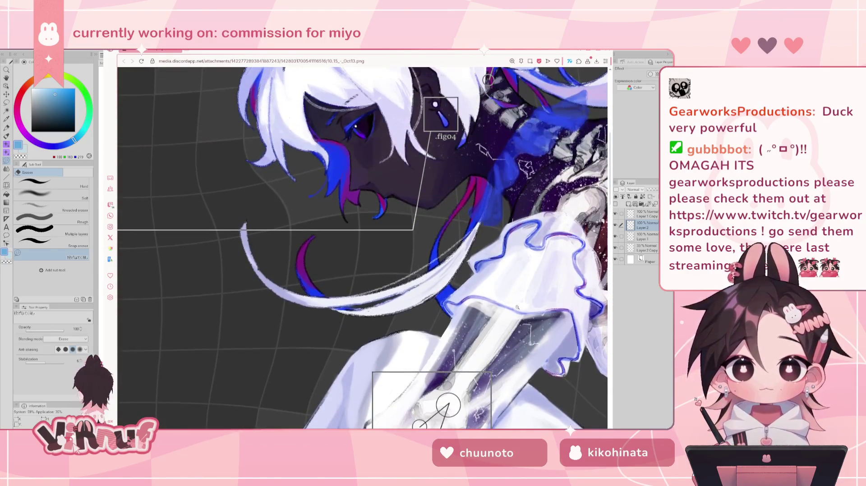
scroll(517, 307, "up", 2)
scroll(461, 250, "down", 2)
left_click(461, 250)
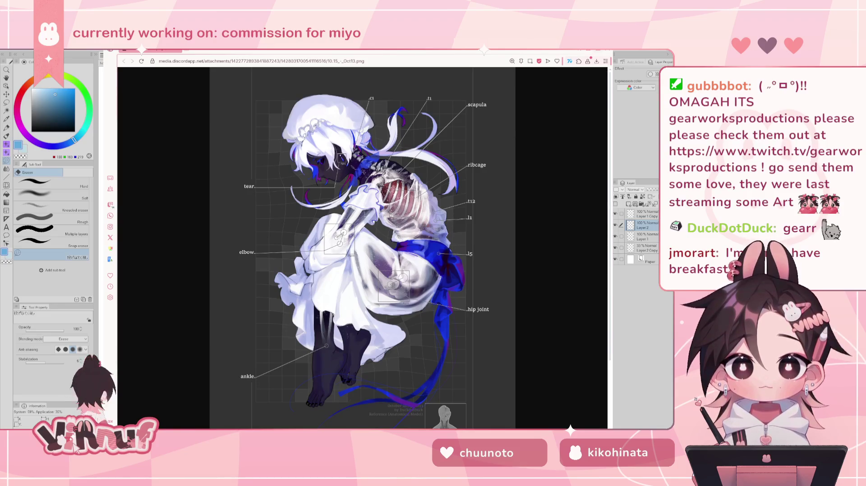
left_click(607, 51)
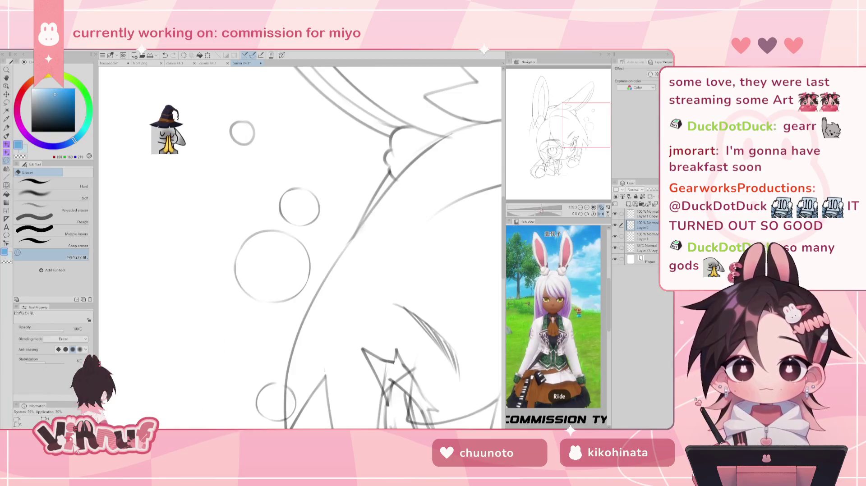
Step: Erase stray lines on the small bubble by the ear, mirror the view, and select Liquify
scroll(168, 135, "down", 3)
scroll(172, 225, "up", 2)
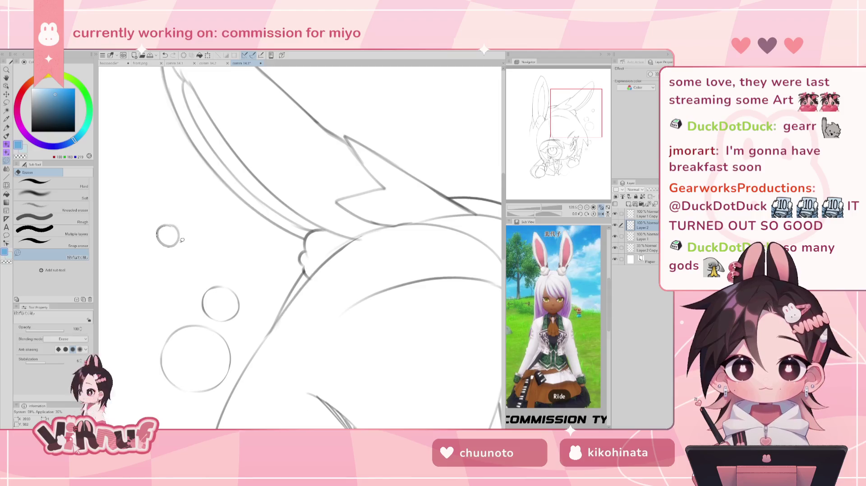
mouse_move(168, 226)
left_mouse_down()
mouse_move(179, 231)
mouse_move(175, 243)
mouse_move(180, 229)
left_mouse_up()
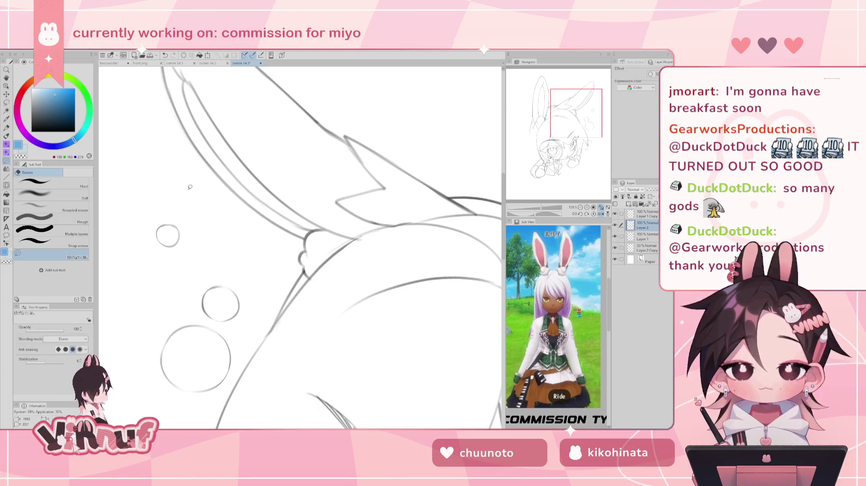
key("h")
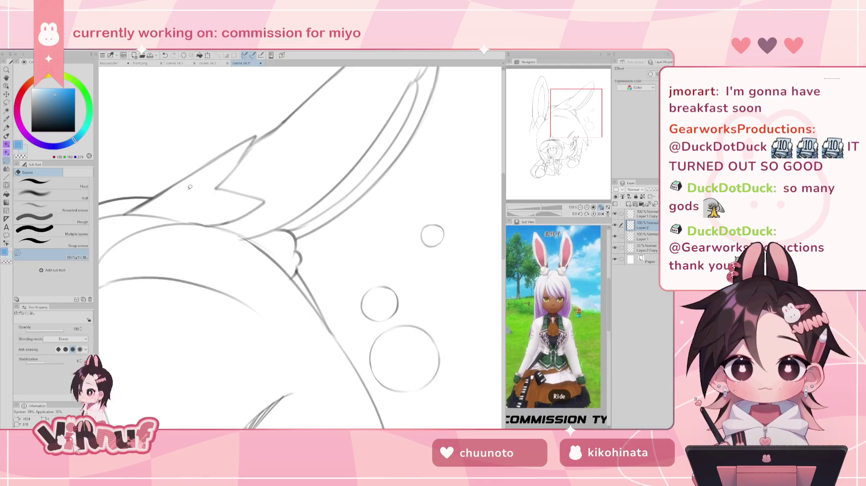
key("j")
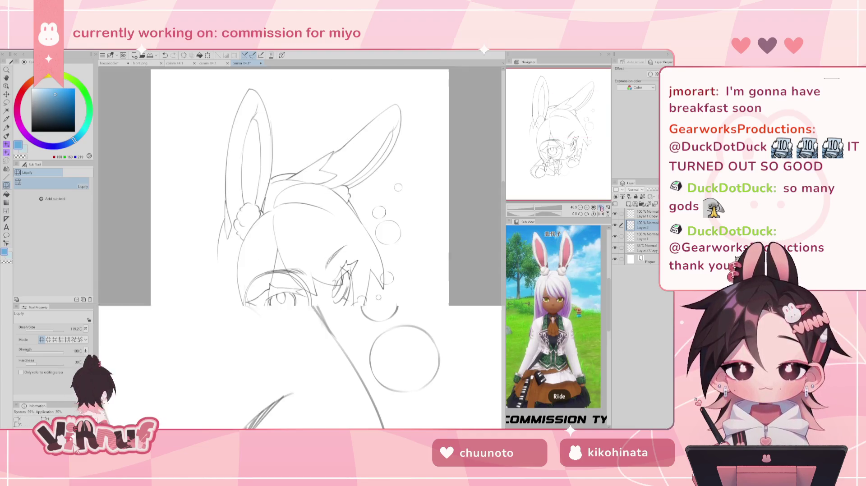
Step: Fit the page, then pan and zoom in close on the character's hands
key("ctrl+0")
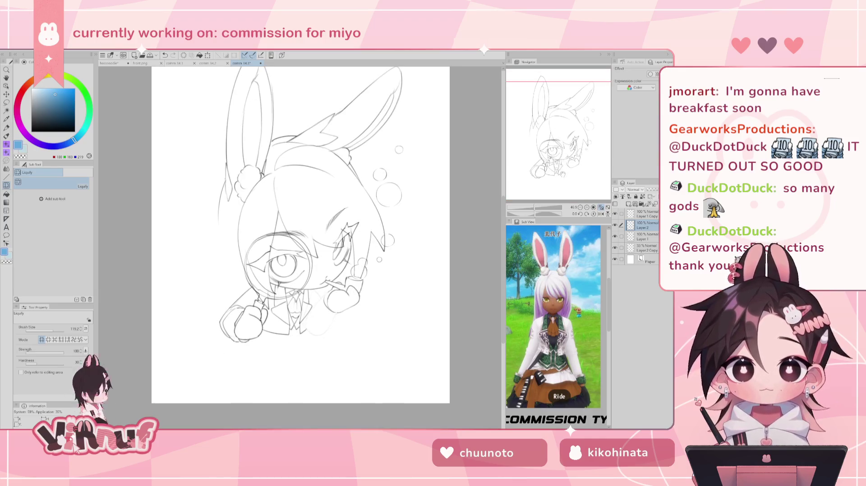
left_click_drag(297, 248, 312, 207)
key("p")
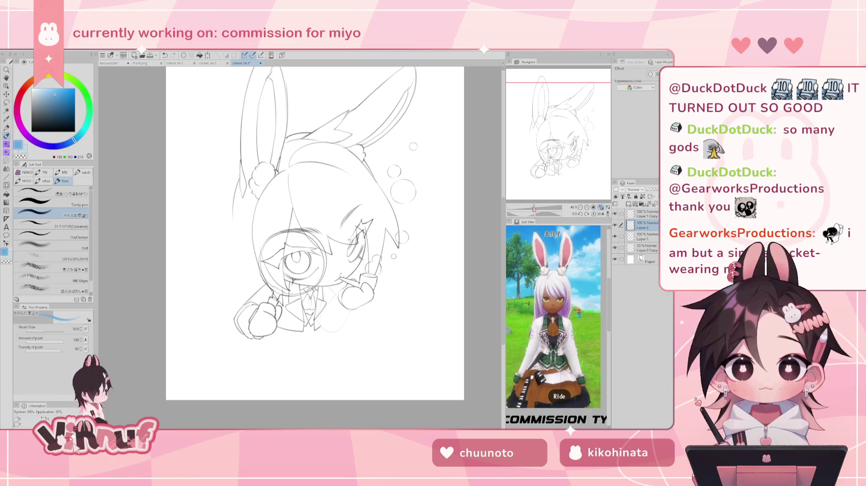
left_click_drag(316, 225, 318, 236)
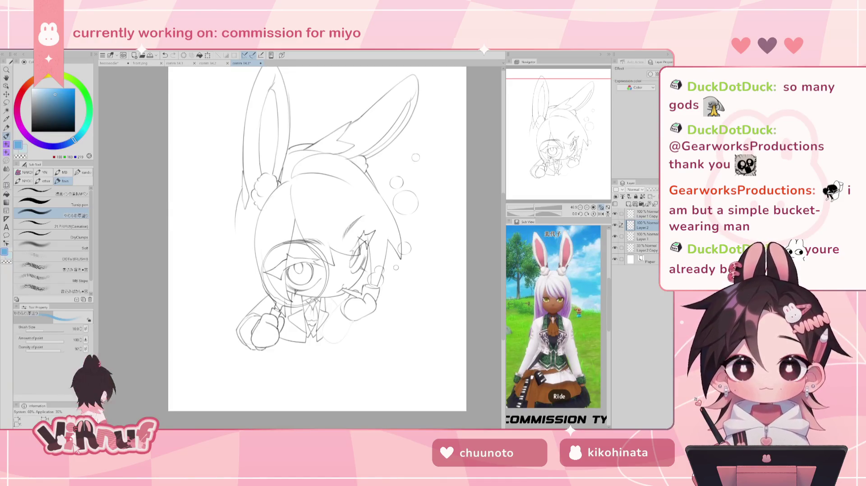
left_click_drag(315, 225, 298, 247)
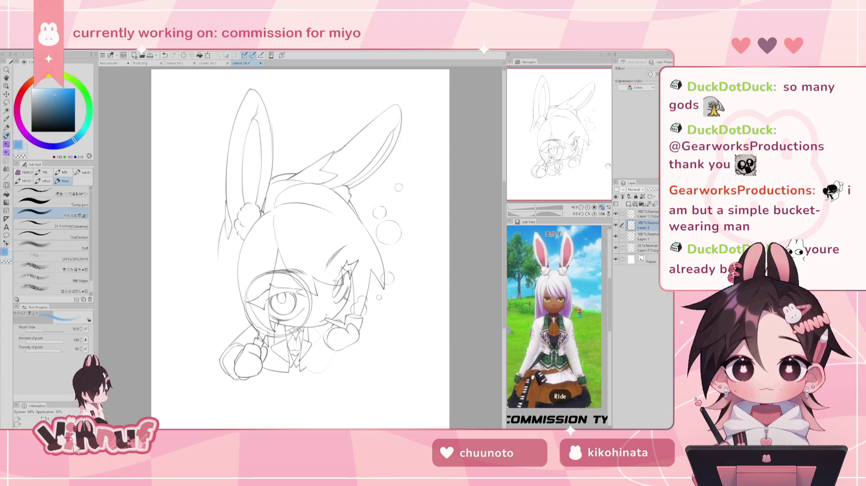
left_click_drag(547, 209, 559, 209)
left_click_drag(558, 163, 558, 184)
scroll(558, 184, "down", 2)
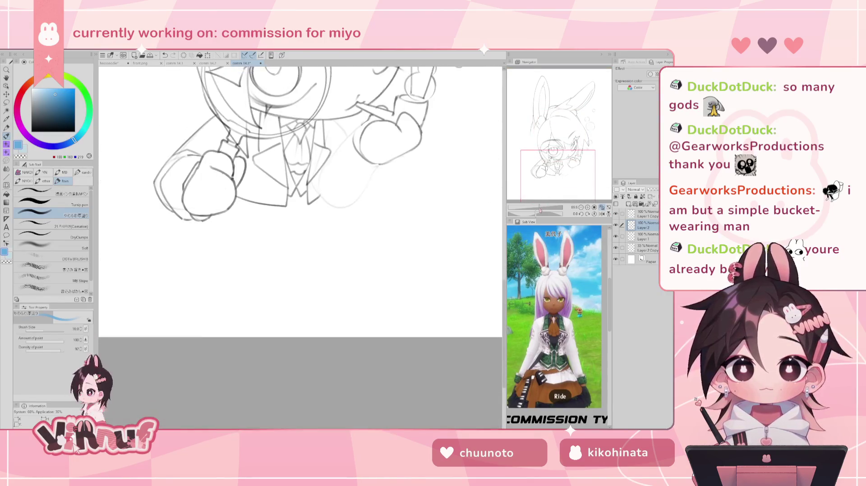
scroll(558, 184, "down", 2)
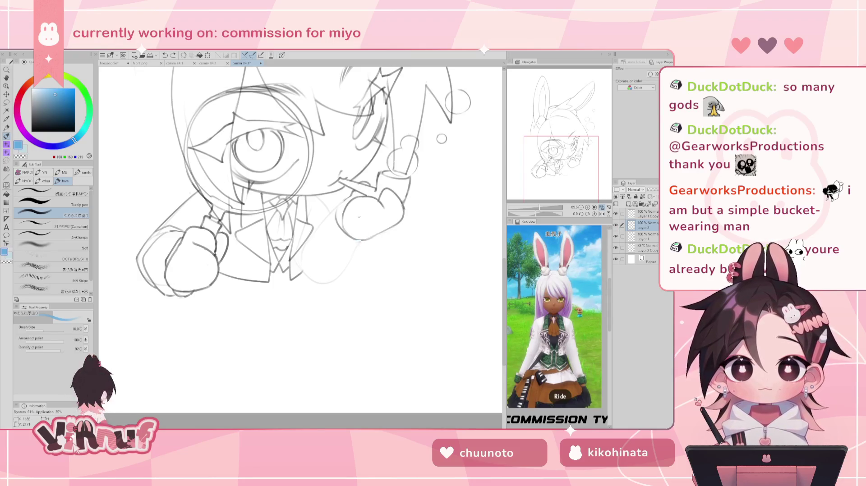
Step: Sample black from the sketch lines and mirror the canvas to check the hands
left_click(356, 236, "alt")
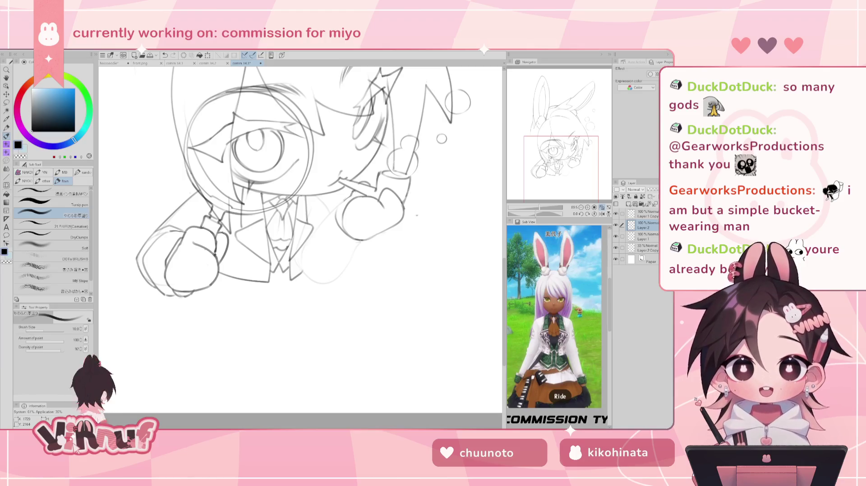
key("h")
key("e")
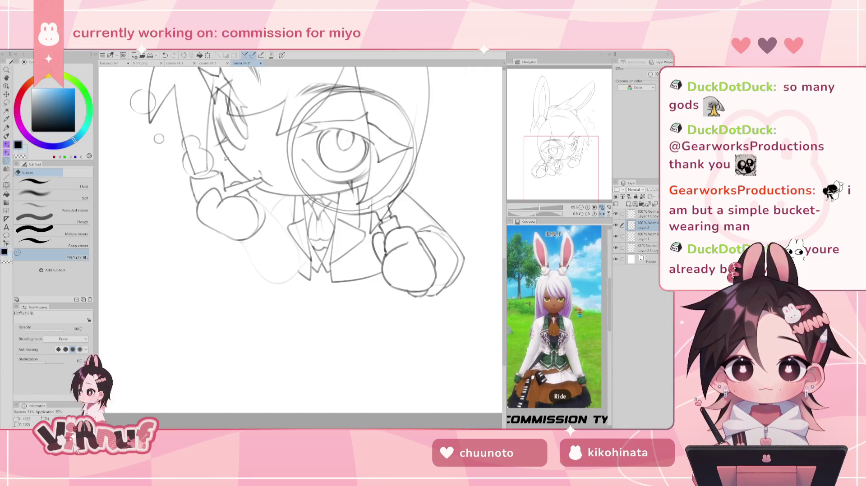
Step: Unmirror the view and sketch the outline of the hand's lower-left side with the pen
key("h")
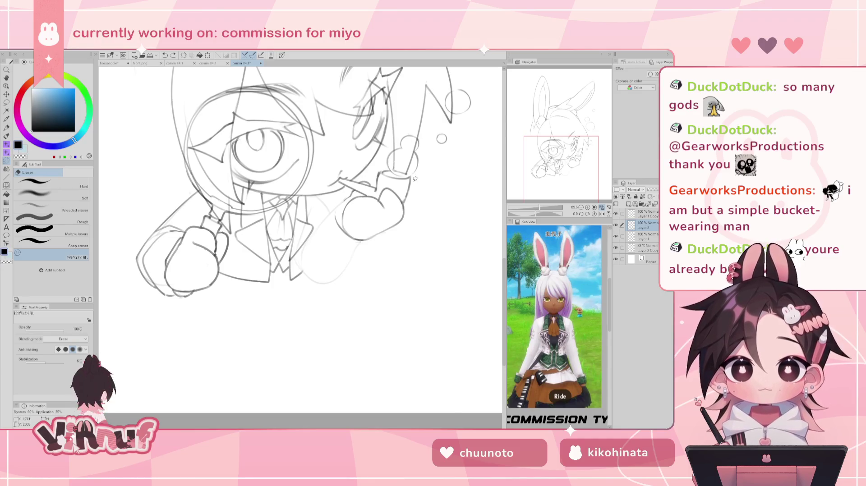
key("b")
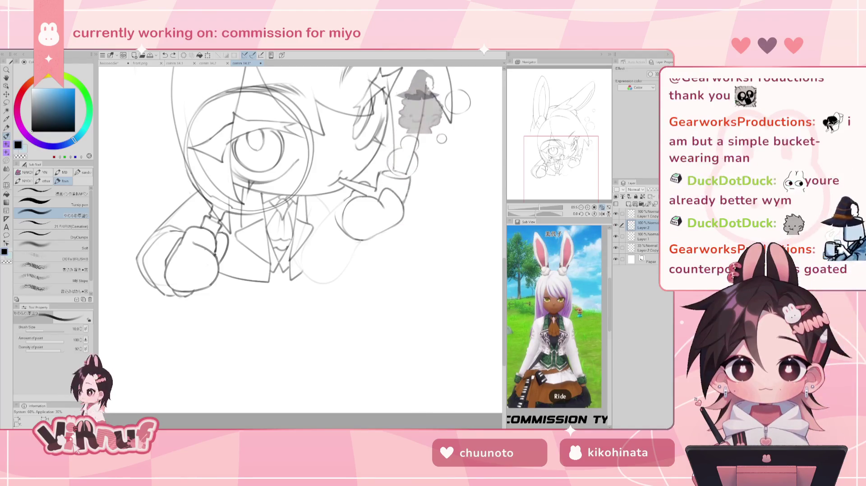
left_click_drag(293, 203, 273, 237)
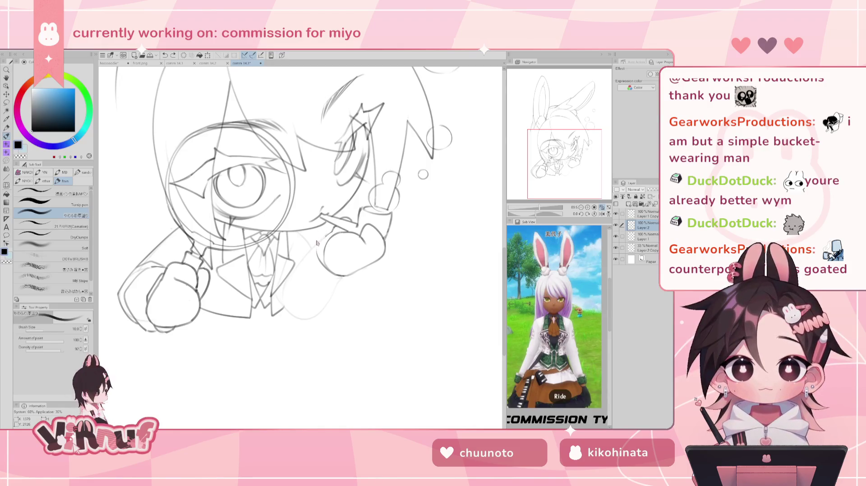
left_click_drag(316, 239, 358, 276)
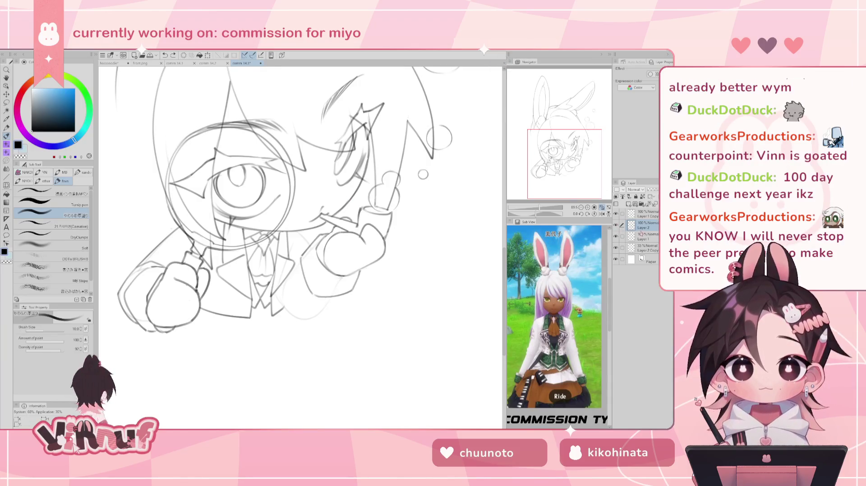
Step: Hide Layer 2, make Layer 1 active, and open the comic page 03 violence.png
left_click(616, 225)
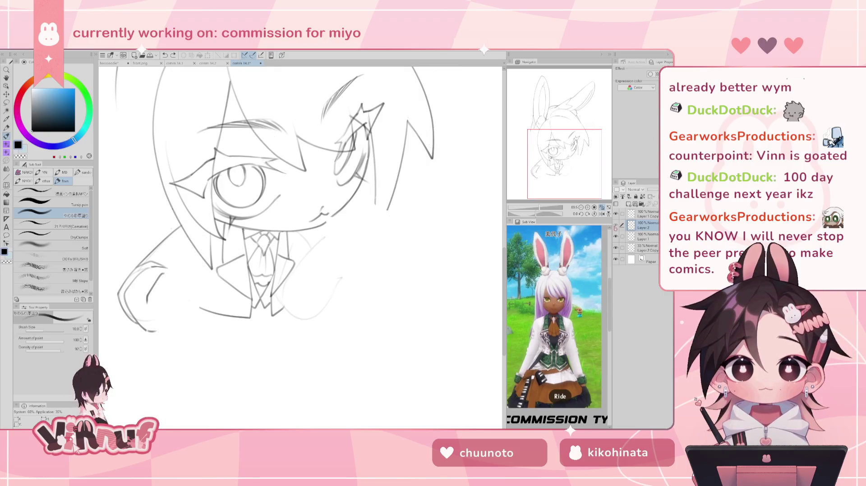
left_click(640, 237)
key("e")
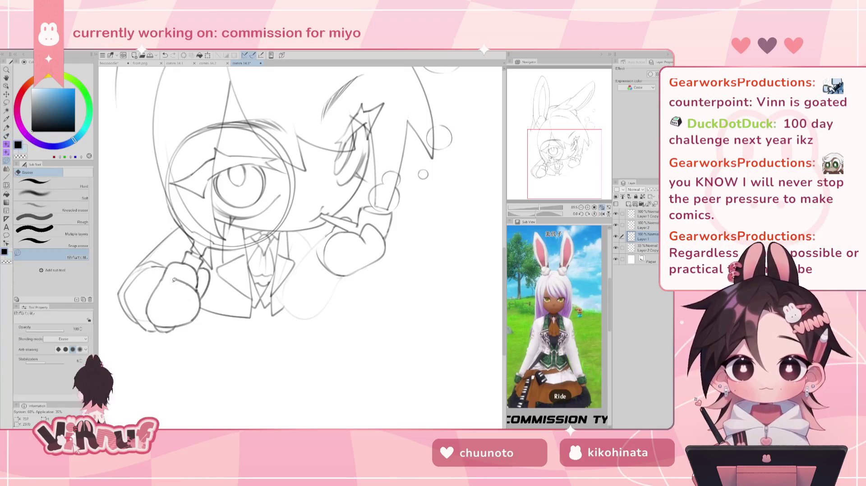
key("p")
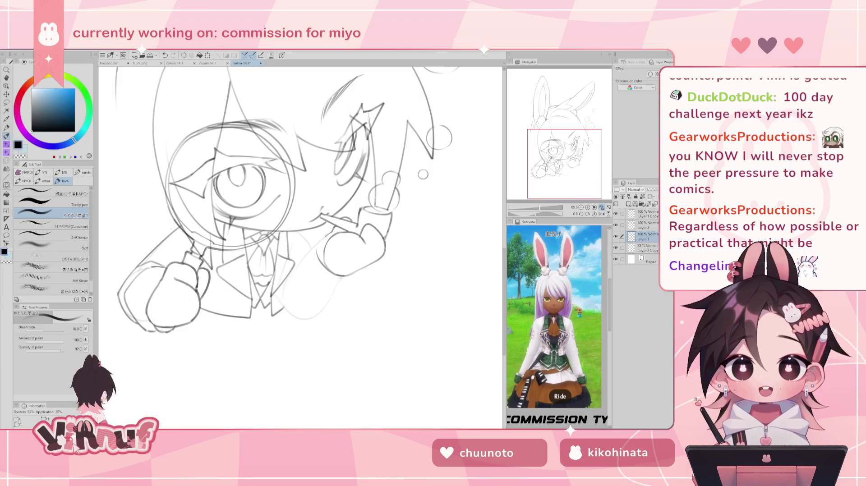
key("Return")
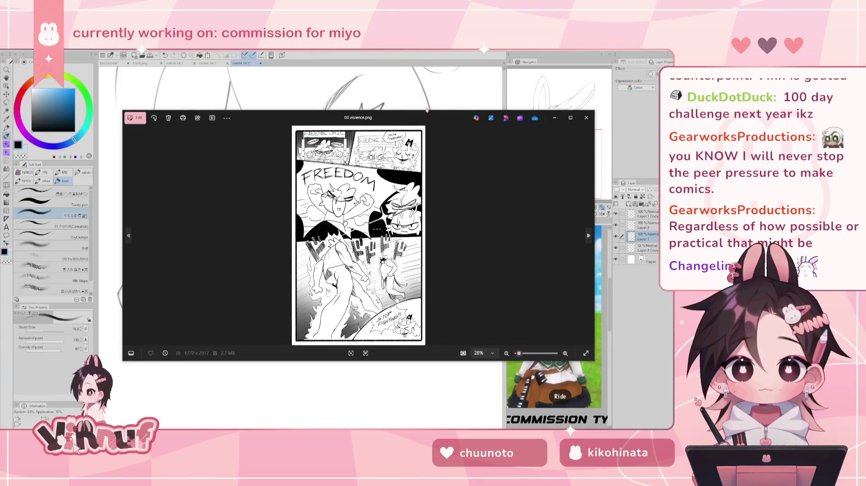
Step: Enlarge the Photos window and zoom into the 03 violence.png comic page
left_click_drag(353, 111, 353, 45)
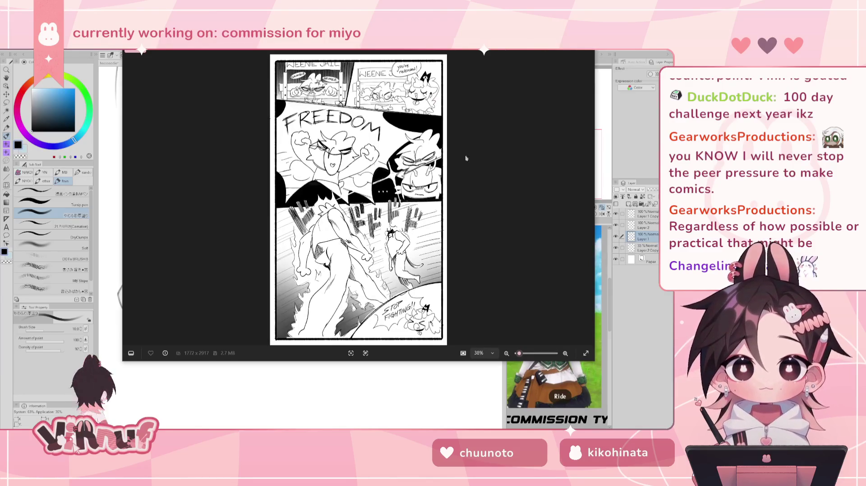
left_click_drag(372, 361, 372, 433)
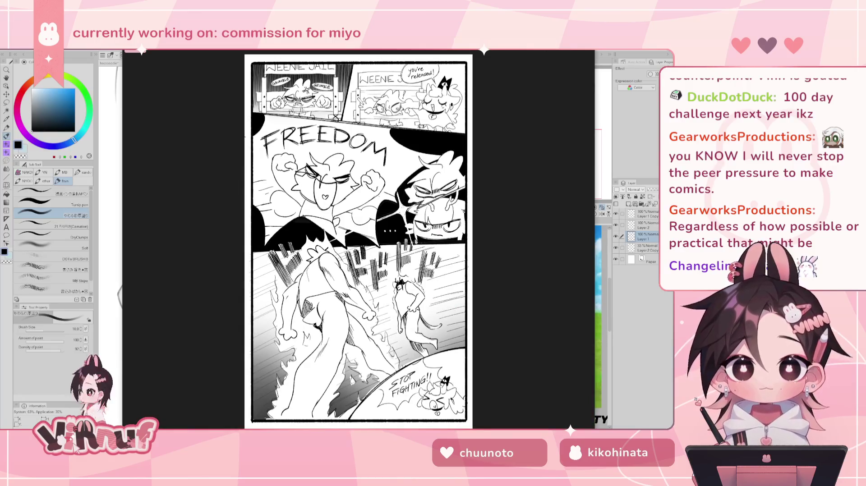
scroll(388, 239, "up", 3)
scroll(406, 239, "up", 3)
scroll(415, 238, "up", 3)
scroll(420, 271, "up", 3)
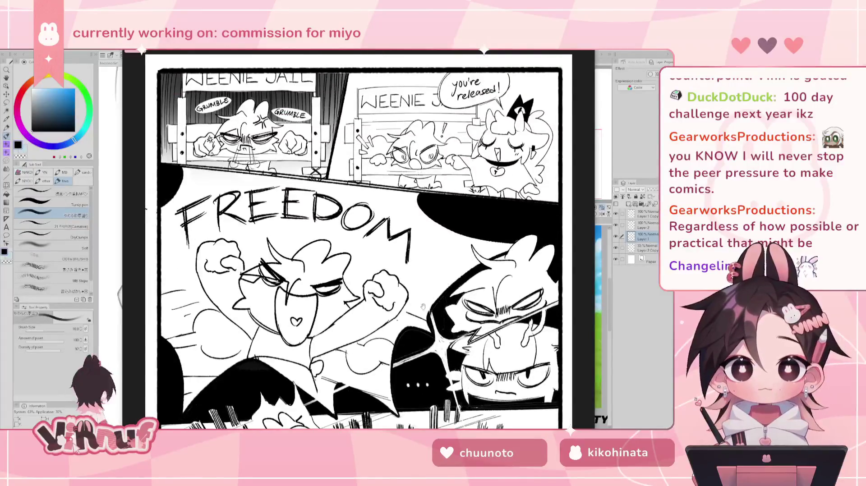
scroll(423, 307, "up", 2)
scroll(412, 367, "up", 2)
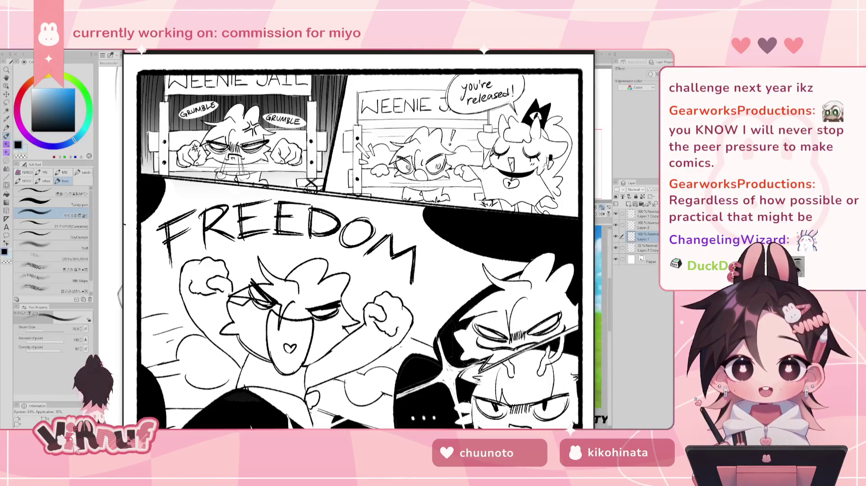
Step: Zoom through the comic panels, fit the whole page, and close the viewer
scroll(532, 252, "down", 4)
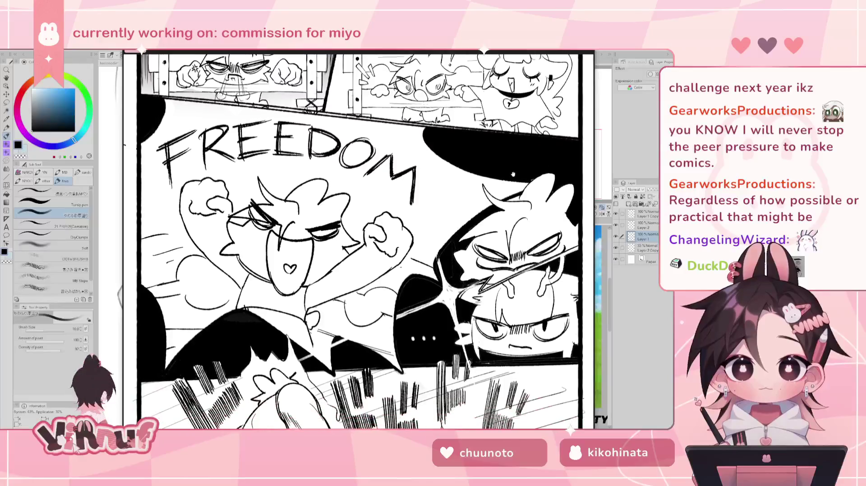
scroll(509, 266, "down", 4)
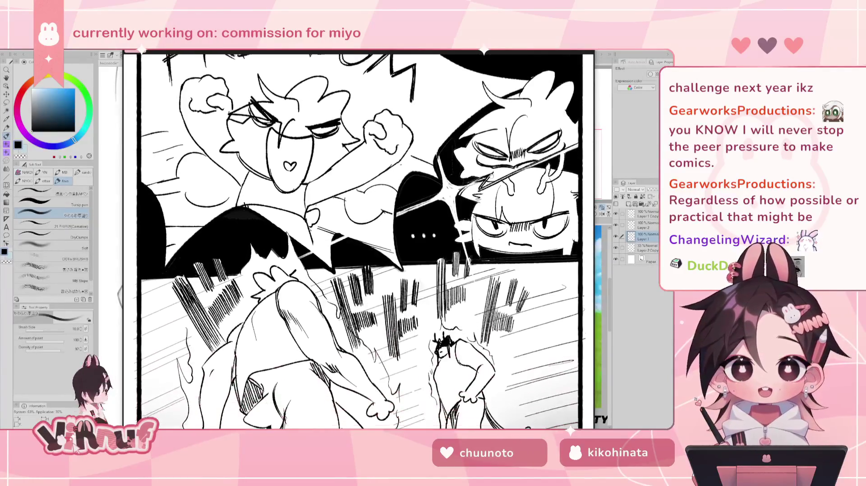
scroll(507, 285, "down", 2)
scroll(505, 271, "down", 2)
scroll(503, 257, "down", 1)
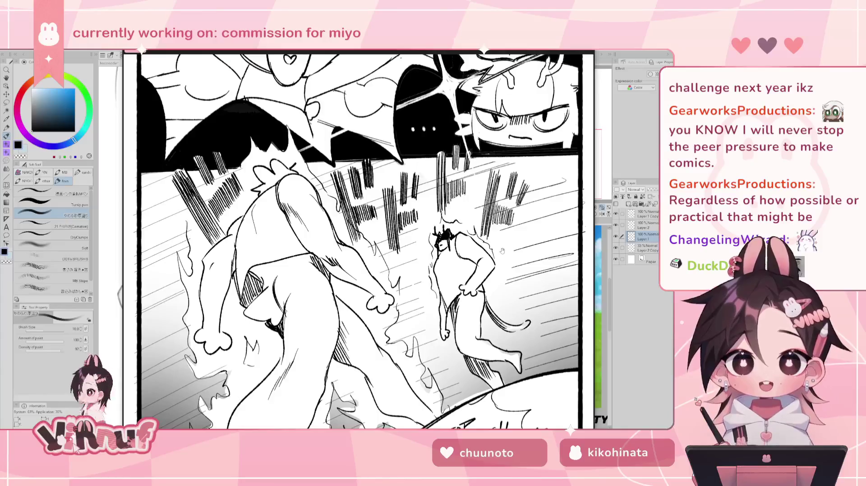
scroll(502, 251, "down", 3)
scroll(489, 251, "down", 2)
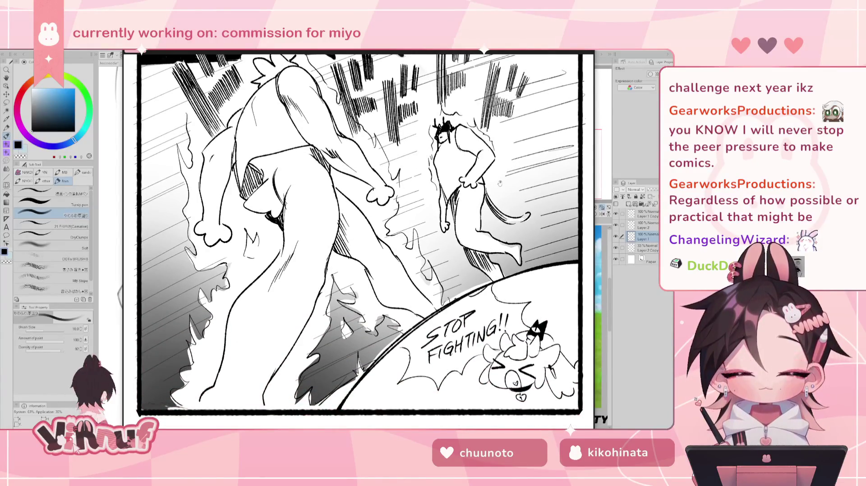
scroll(358, 242, "up", 5)
scroll(358, 241, "up", 3)
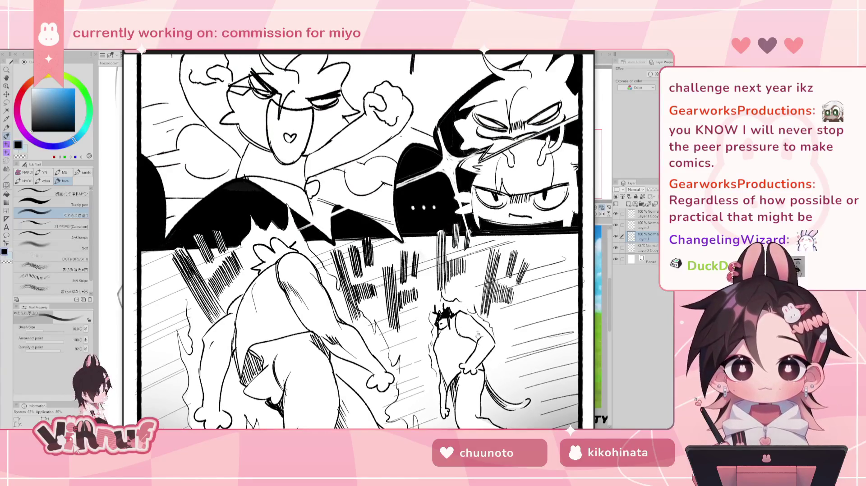
scroll(483, 248, "up", 4)
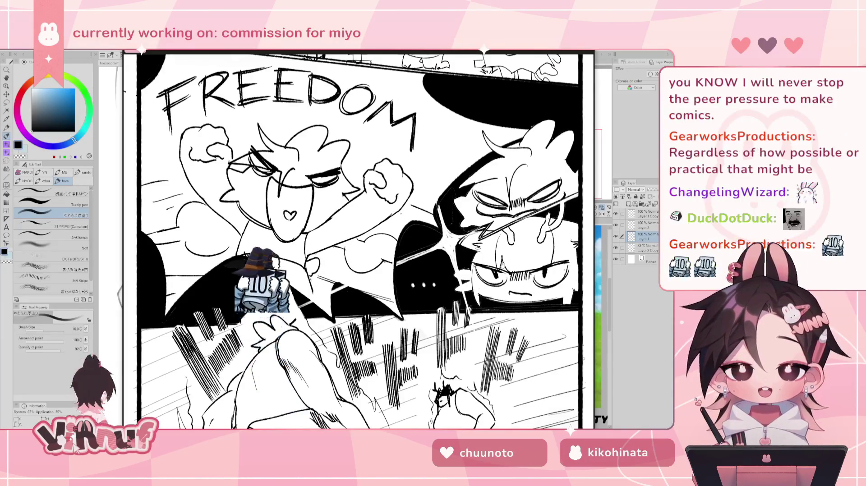
scroll(523, 305, "down", 9)
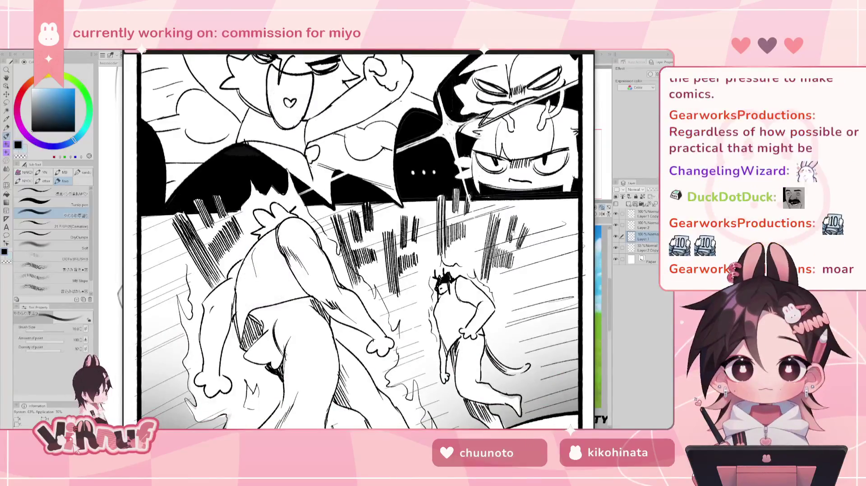
scroll(462, 279, "up", 3)
scroll(462, 279, "up", 7)
scroll(462, 279, "up", 6)
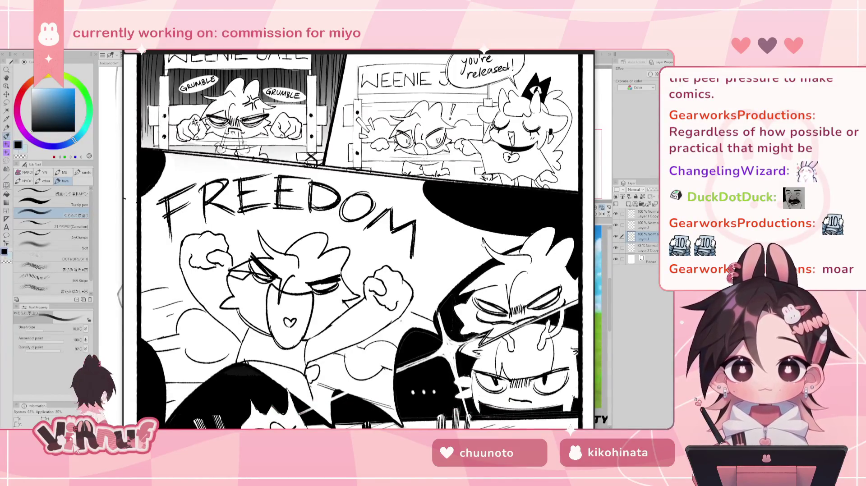
key("ctrl+minus")
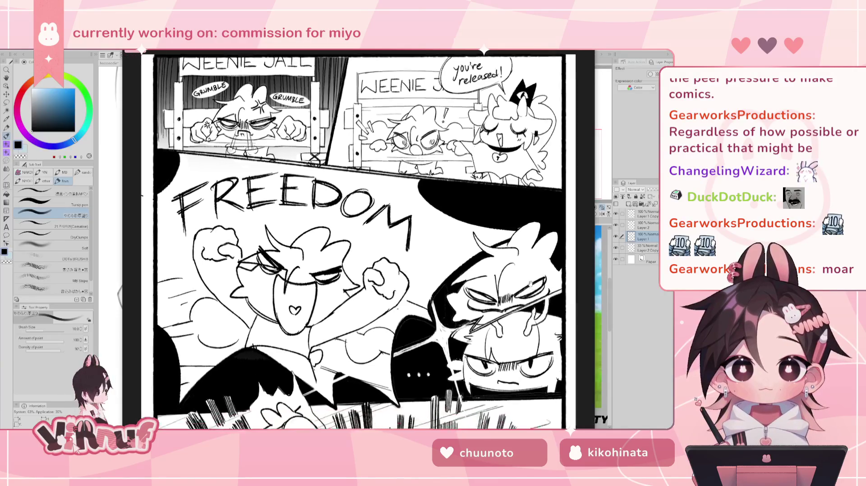
scroll(530, 285, "down", 3)
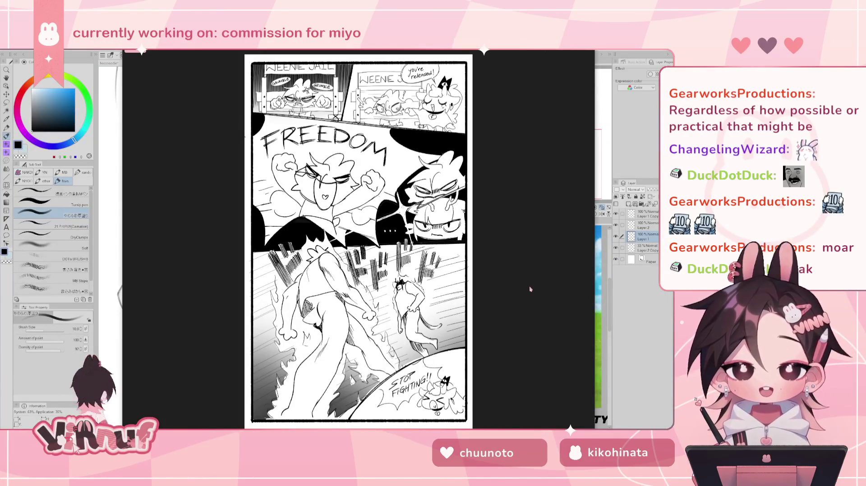
left_click(587, 51)
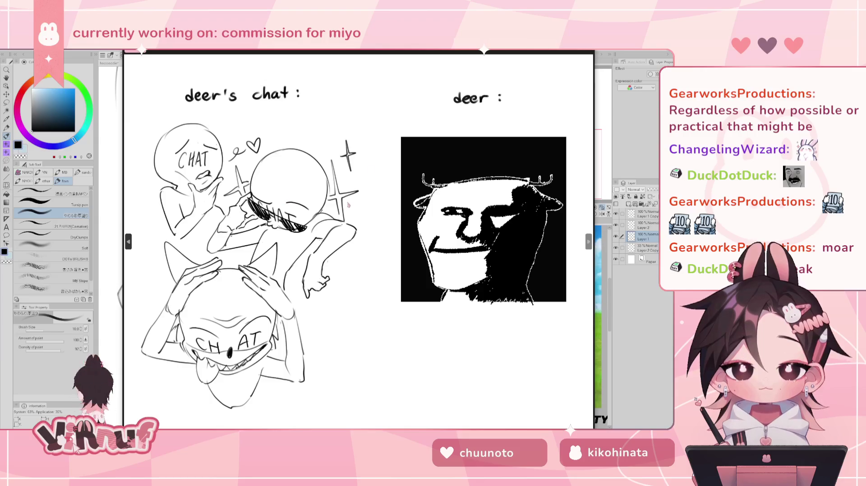
Step: Zoom and pan around the deer's chat image to show its header
scroll(382, 168, "up", 2)
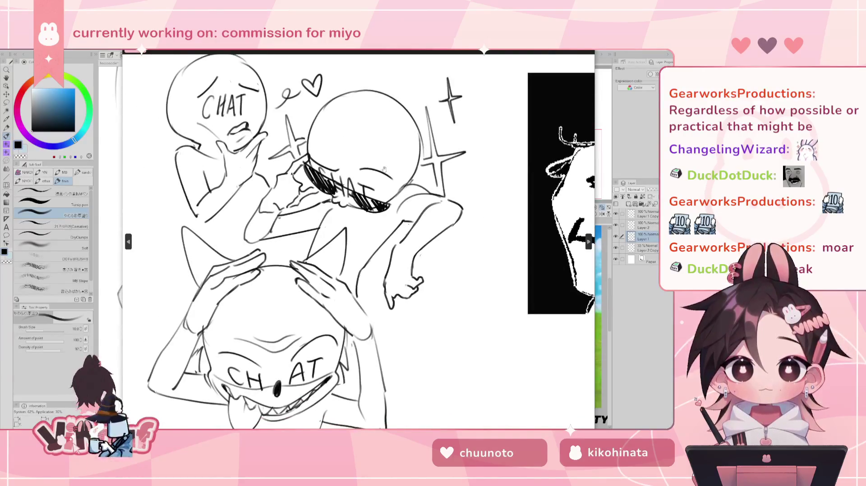
scroll(429, 174, "down", 1)
scroll(429, 173, "down", 1)
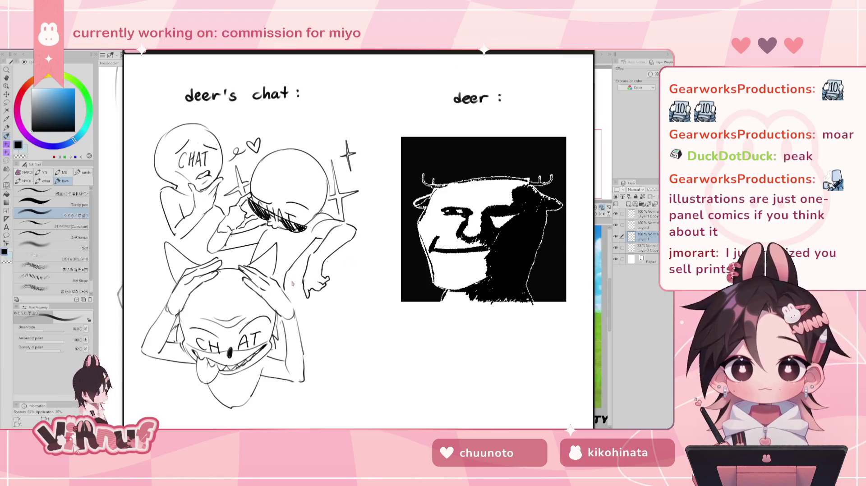
scroll(440, 240, "up", 2)
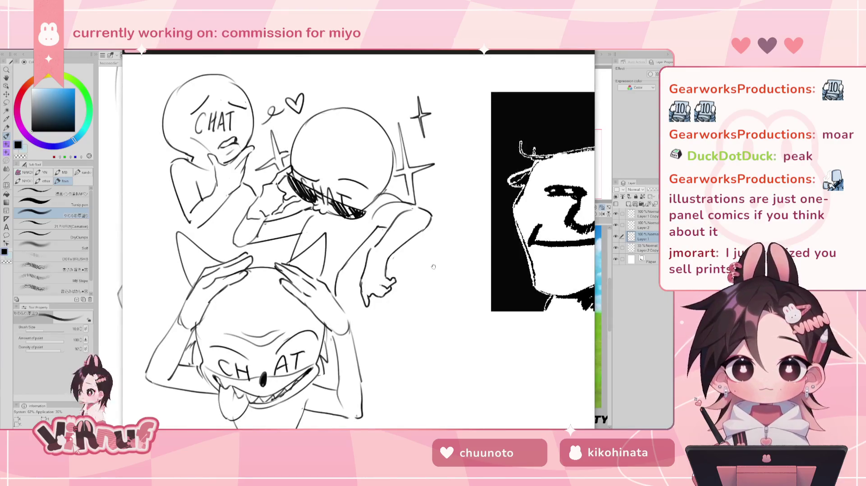
left_click_drag(441, 240, 465, 287)
scroll(466, 287, "down", 2)
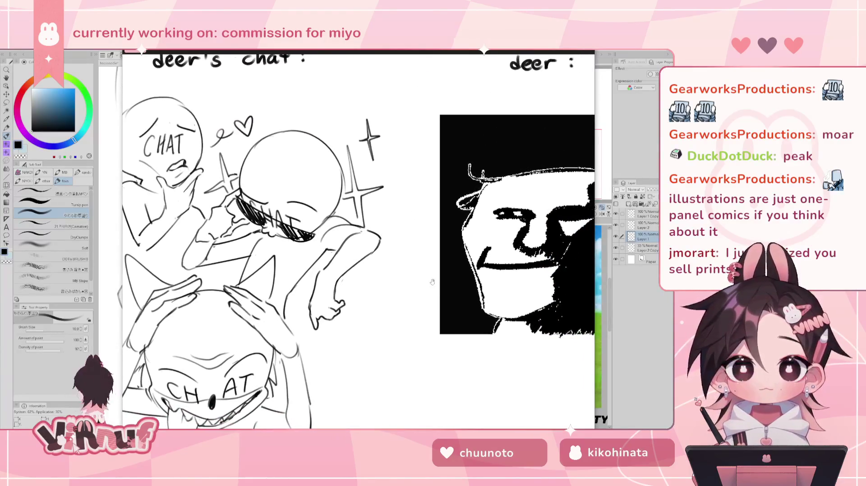
scroll(466, 287, "down", 2)
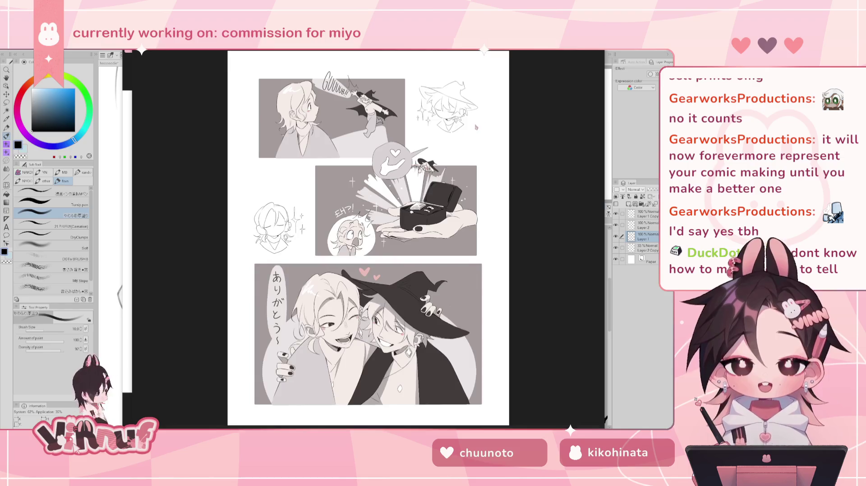
scroll(384, 187, "up", 2)
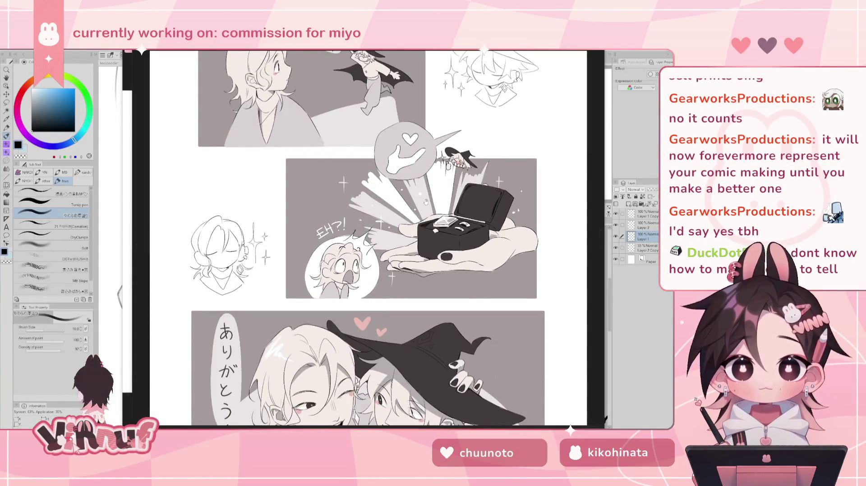
scroll(406, 203, "down", 3)
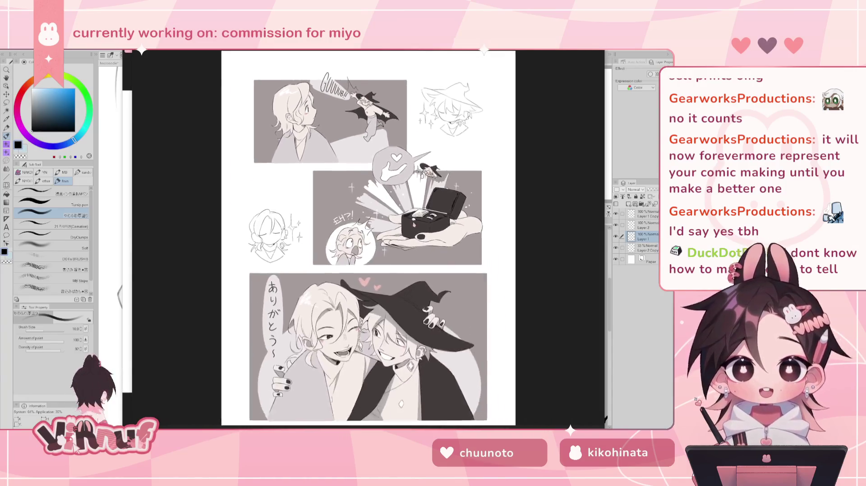
scroll(413, 226, "up", 2)
scroll(414, 226, "up", 2)
left_click_drag(402, 108, 396, 267)
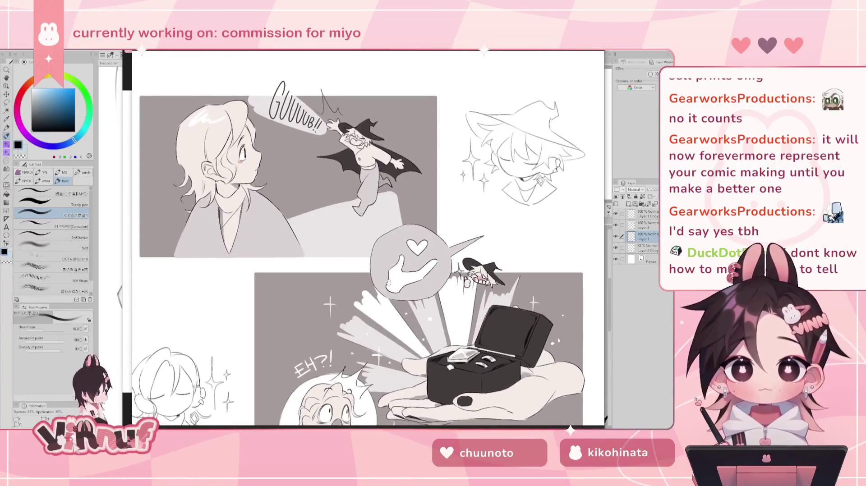
scroll(397, 266, "down", 1)
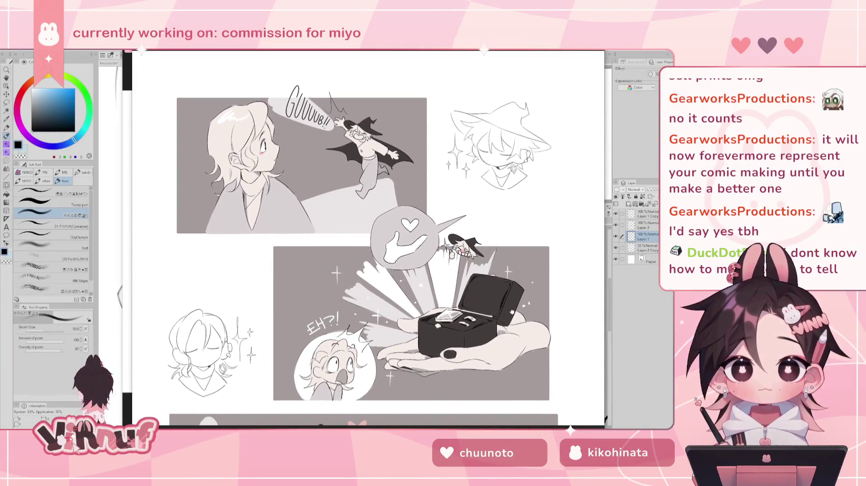
left_click_drag(515, 314, 493, 289)
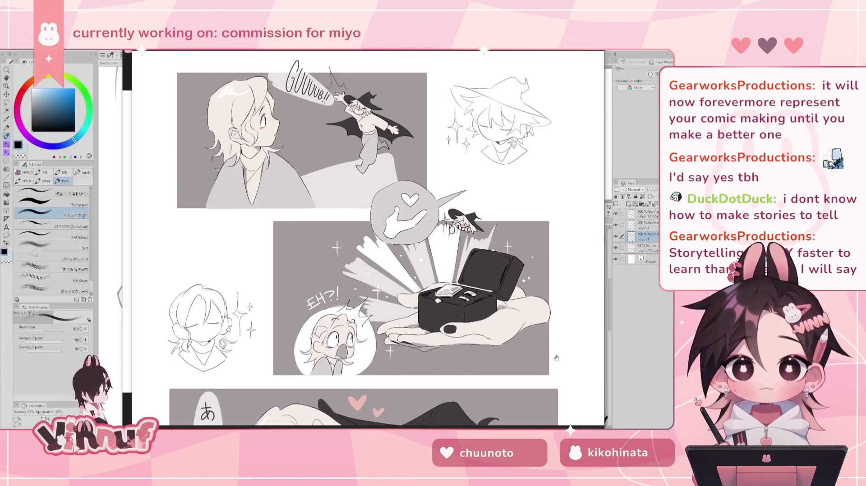
scroll(556, 347, "down", 3)
scroll(554, 348, "down", 4)
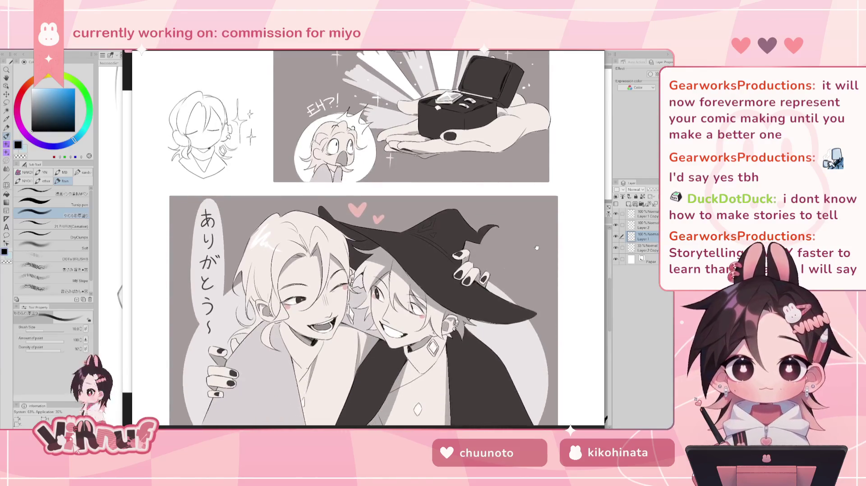
key("ctrl+0")
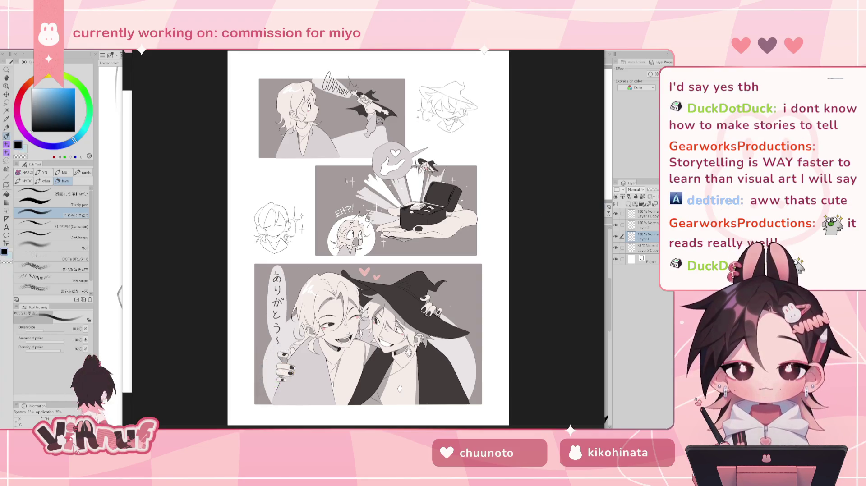
key("ctrl+plus")
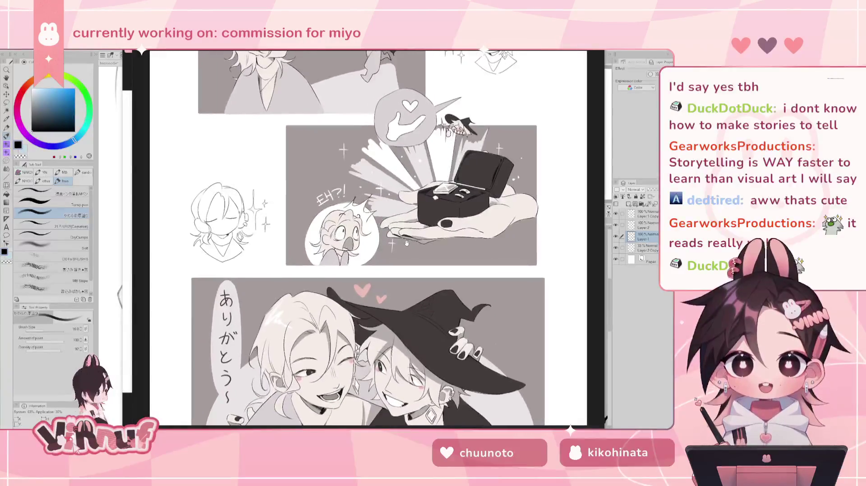
mouse_move(406, 243)
left_mouse_down()
mouse_move(427, 182)
mouse_move(419, 285)
mouse_move(422, 244)
mouse_move(426, 341)
left_mouse_up()
key("ctrl+plus")
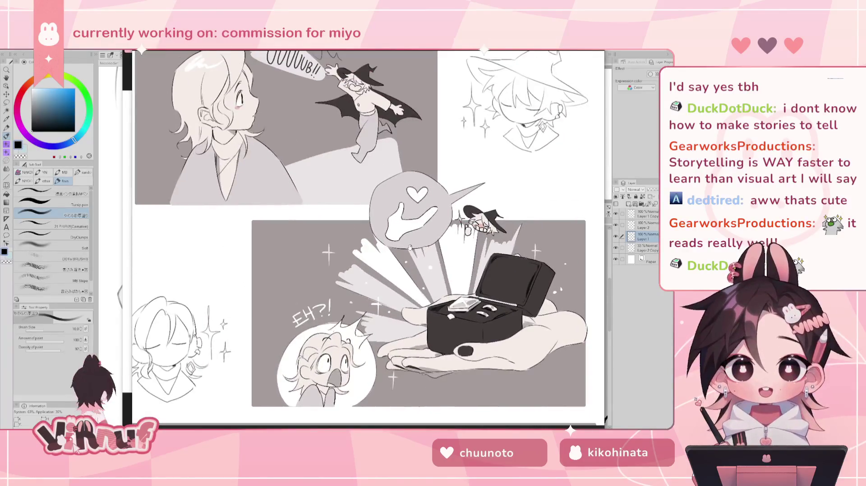
scroll(410, 247, "down", 1)
mouse_move(482, 314)
left_mouse_down()
mouse_move(457, 269)
mouse_move(505, 221)
left_mouse_up()
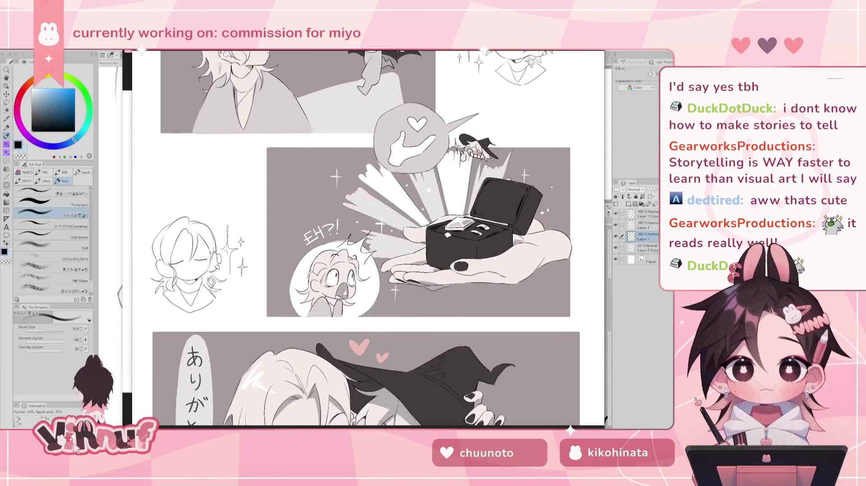
scroll(342, 296, "up", 1)
scroll(343, 296, "down", 2)
left_click_drag(343, 296, 333, 285)
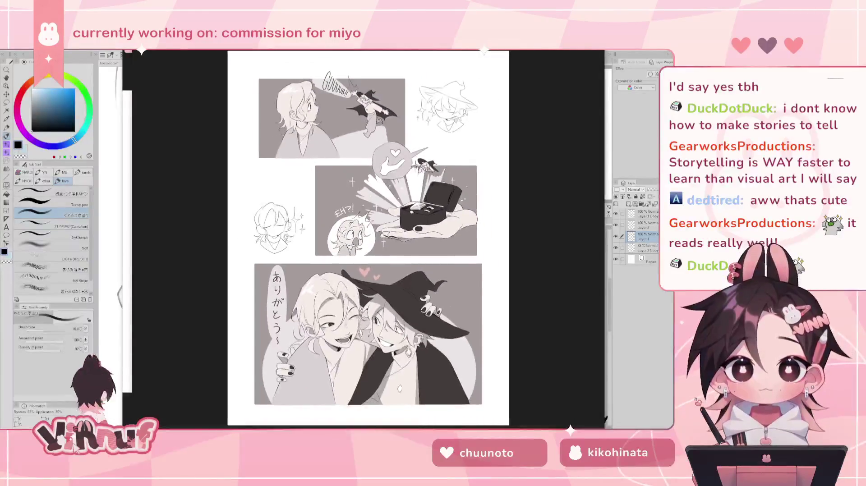
scroll(361, 291, "up", 1)
scroll(370, 293, "down", 1)
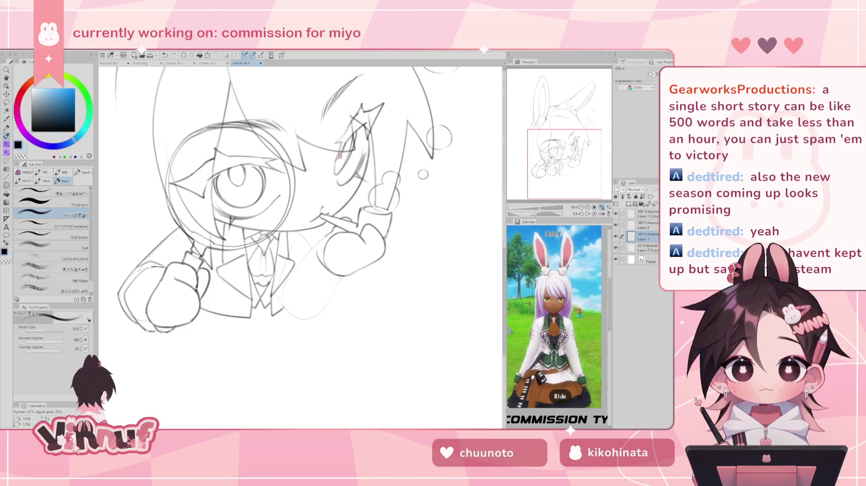
Step: Adjust the zoom, compare layer visibility, and draw a line along the lower right sleeve
left_click_drag(540, 208, 544, 206)
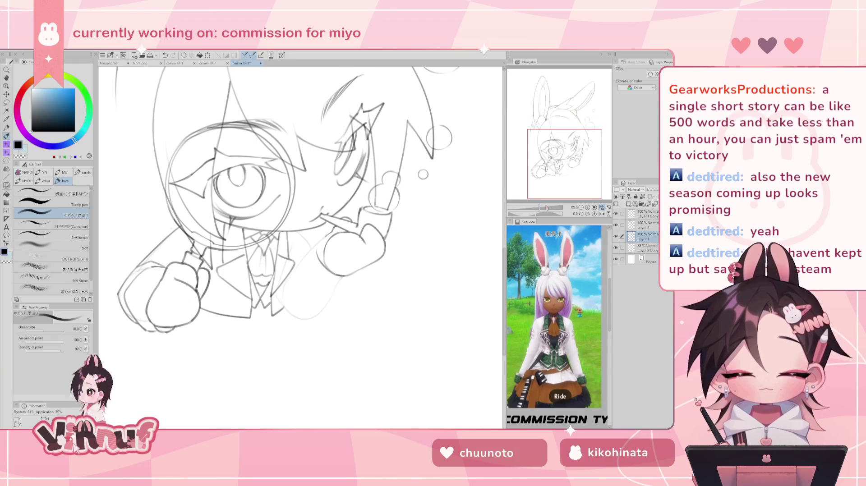
left_click_drag(540, 209, 540, 208)
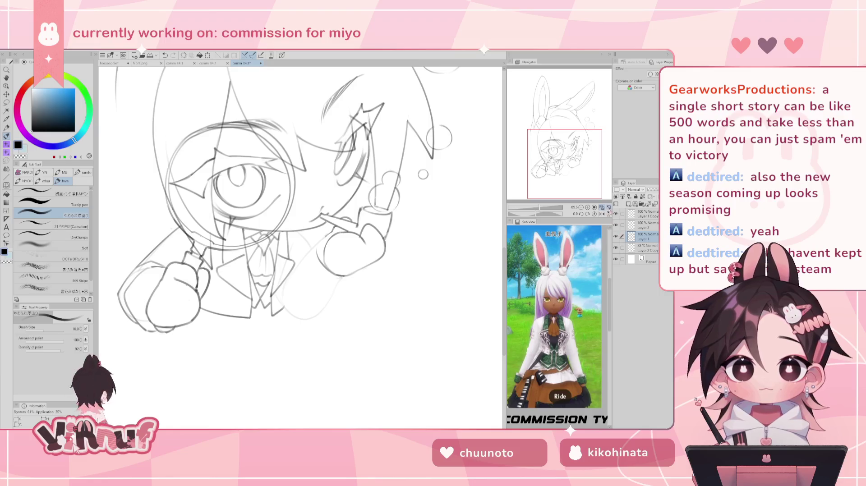
left_click(615, 237)
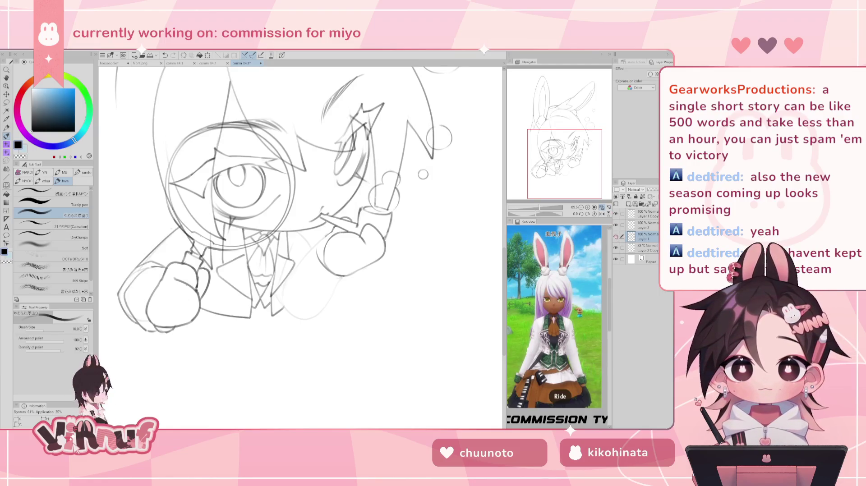
left_click(615, 225)
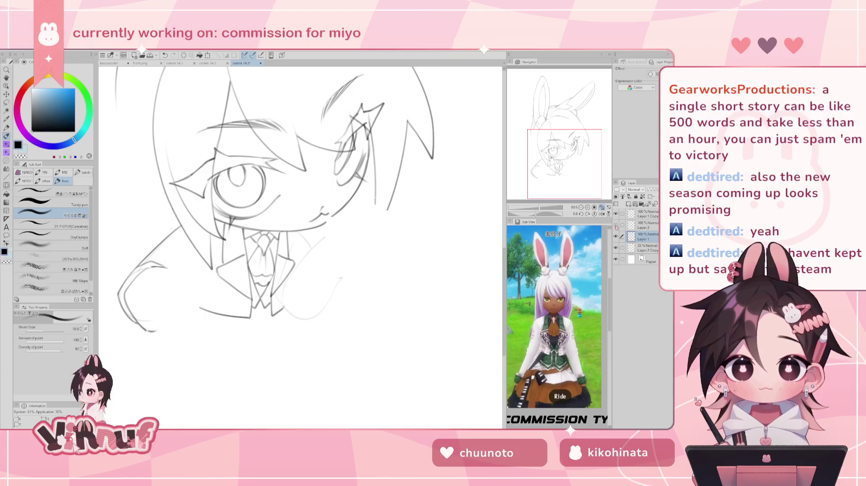
left_click(616, 225)
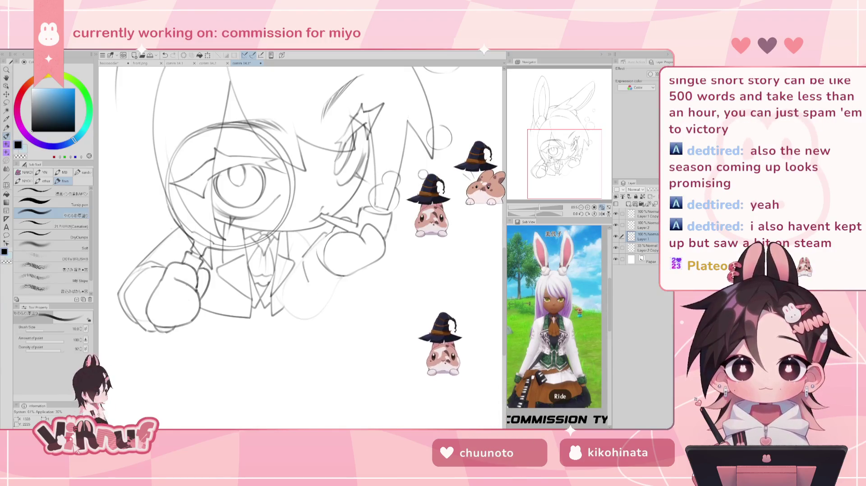
left_click_drag(315, 295, 343, 292)
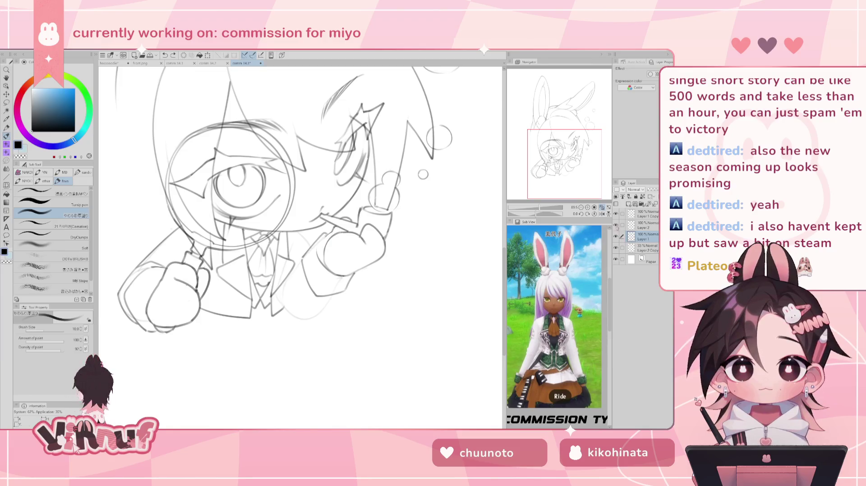
Step: Select Layer 2, draw and undo two short strokes, then return to Layer 1
left_click(645, 225)
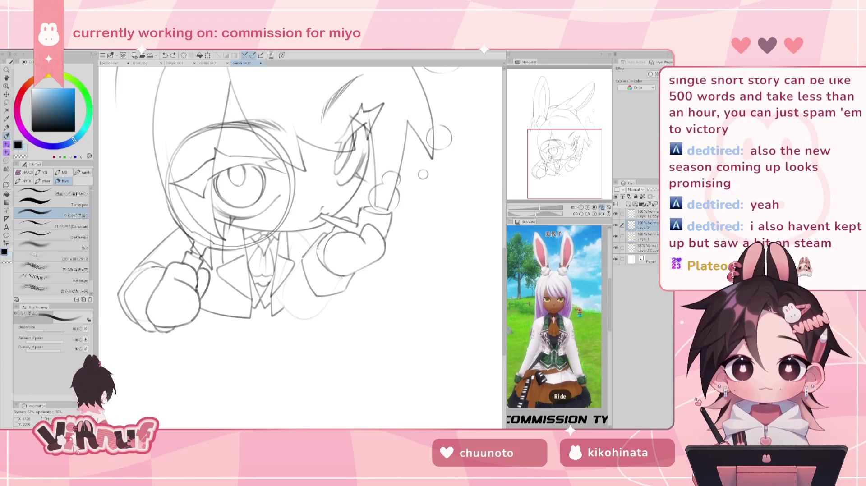
left_click_drag(317, 247, 318, 261)
key("ctrl+z")
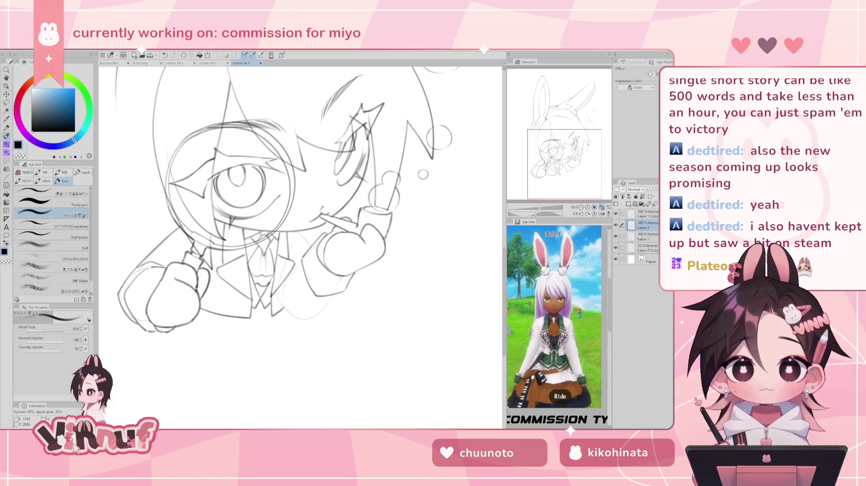
key("ctrl+z")
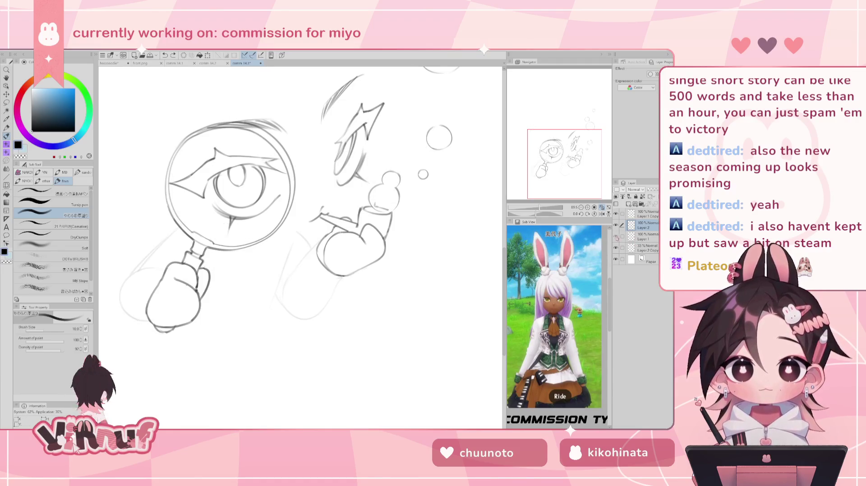
left_click(616, 238)
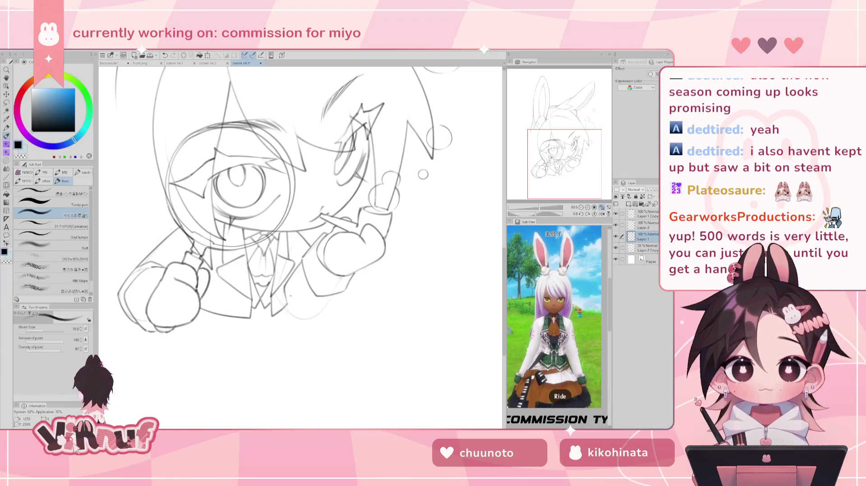
Step: Mirror the canvas view back and forth to check the detective sketch's proportions
key("h")
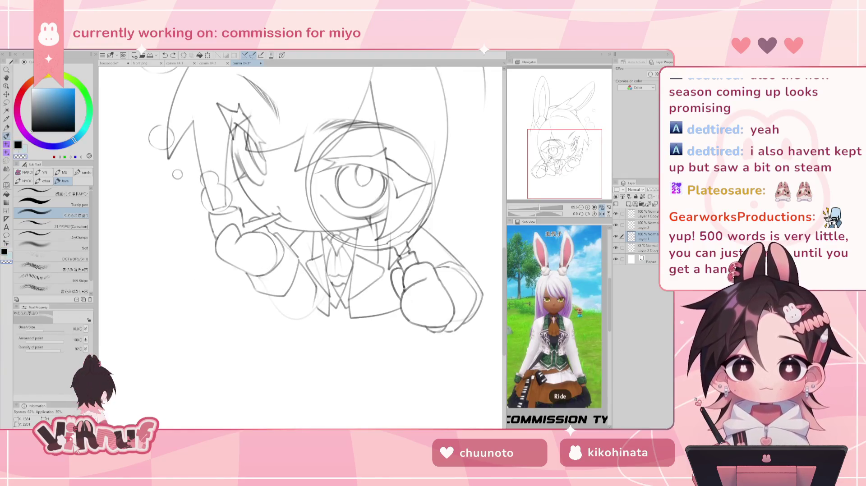
key("ctrl+z")
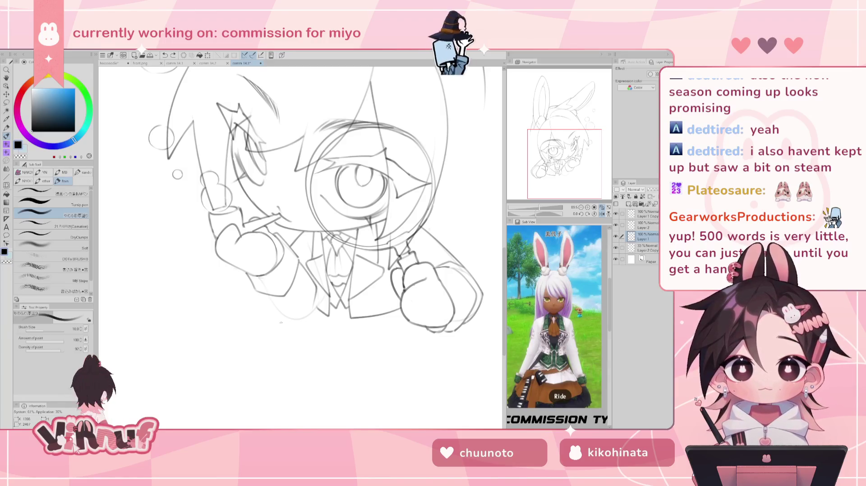
key("h")
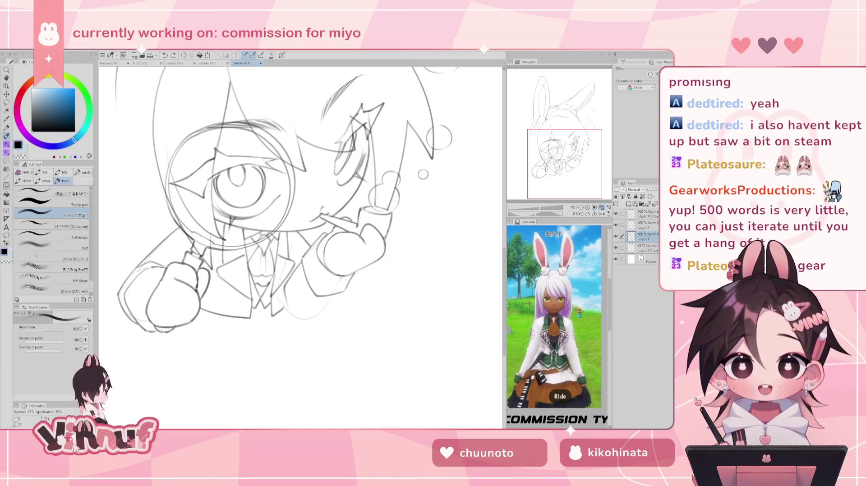
key("h")
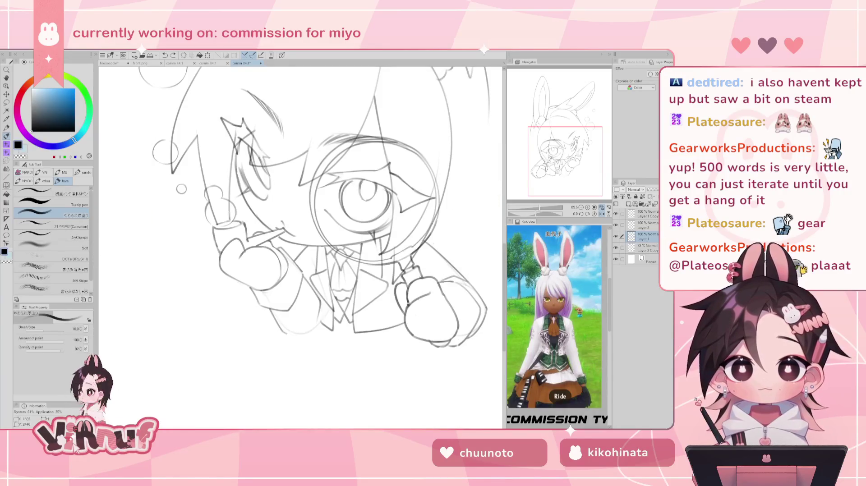
key("h")
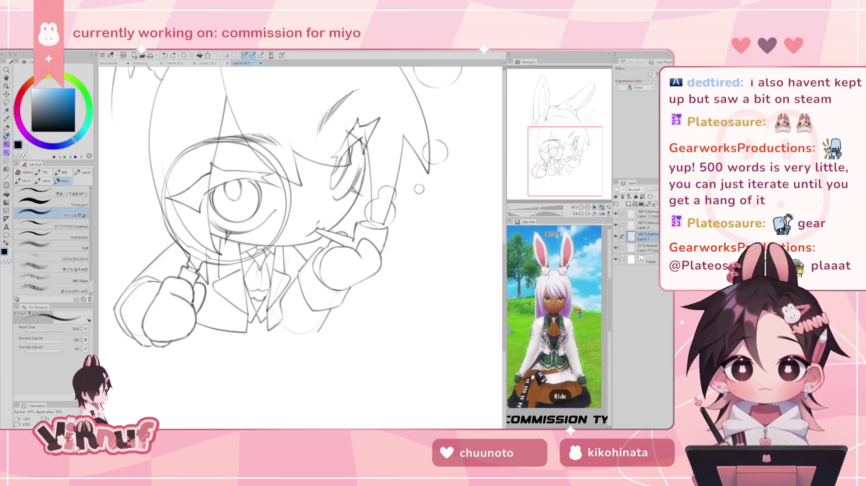
key("e")
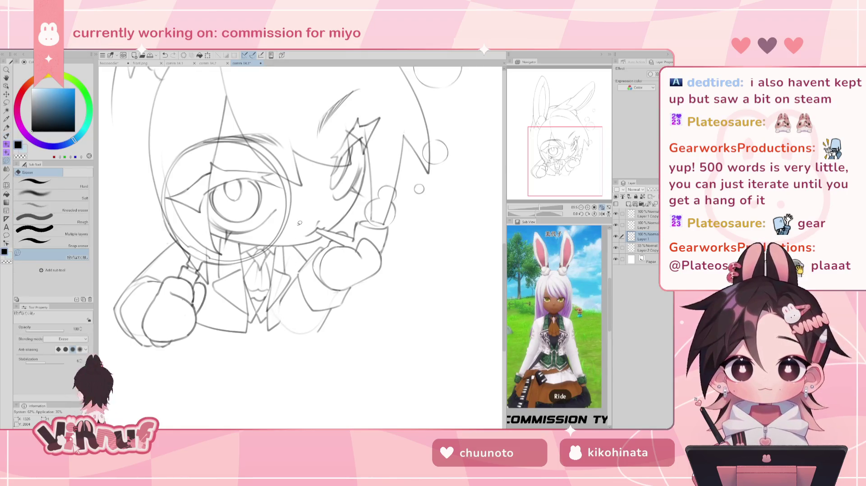
key("p")
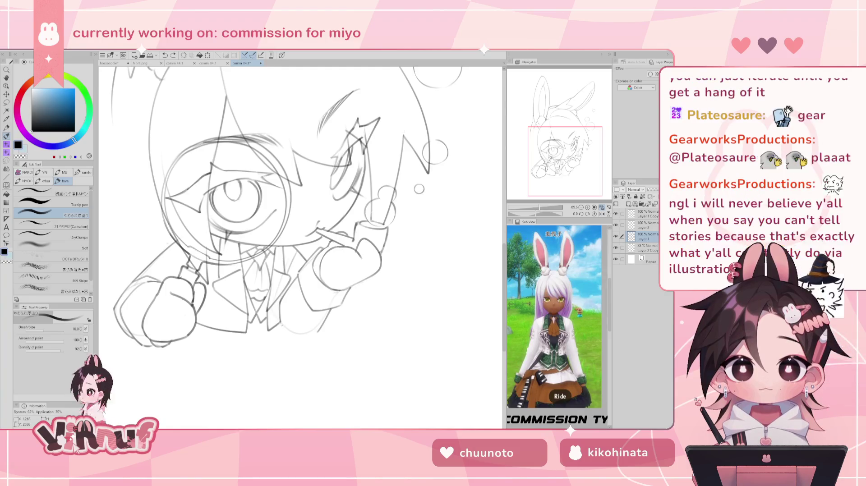
Step: Redraw the short jacket-bottom stroke, undoing and redoing it while mirroring the view to compare
mouse_move(284, 325)
left_mouse_down()
mouse_move(316, 335)
mouse_move(296, 338)
mouse_move(317, 332)
left_mouse_up()
key("ctrl+z")
key("ctrl+z")
key("ctrl+z")
key("h")
key("ctrl+z")
key("ctrl+z")
key("h")
key("ctrl+z")
key("ctrl+z")
key("ctrl+z")
key("ctrl+z")
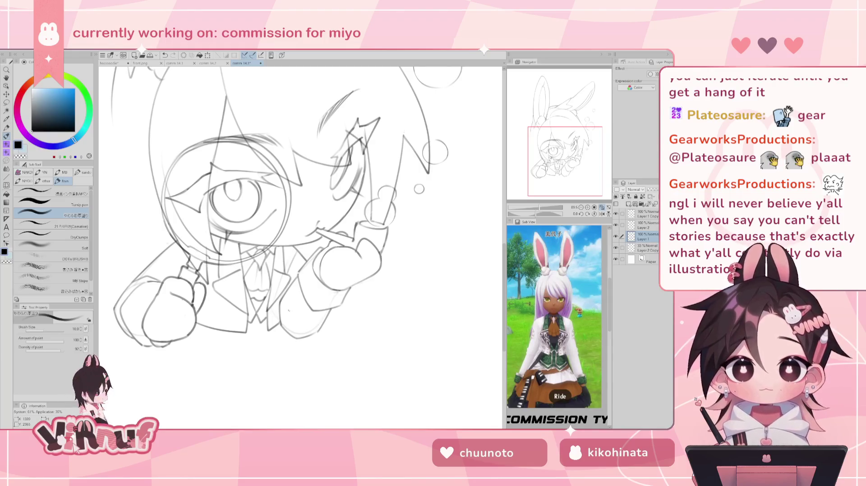
key("h")
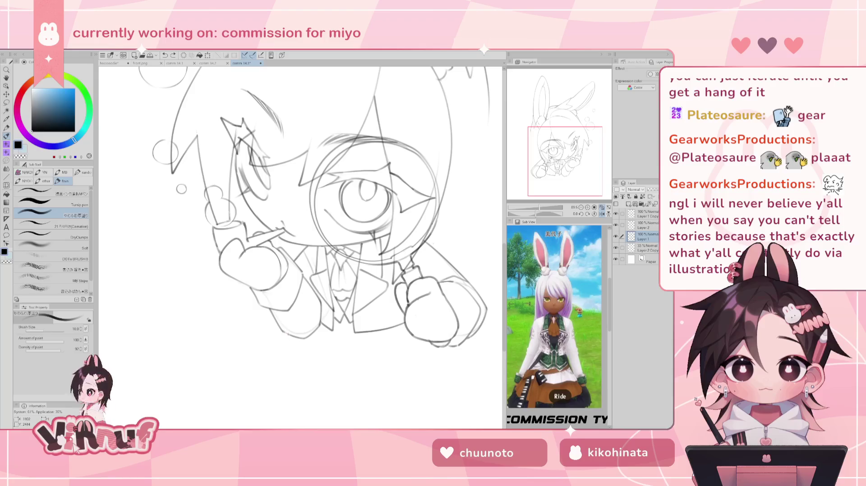
key("h")
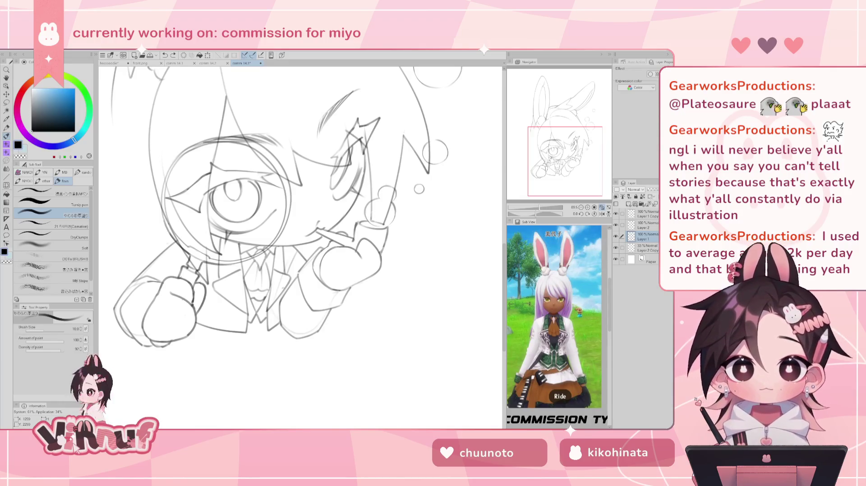
Step: Erase the short vertical stray stroke at the jacket bottom and add a small pencil mark
key("e")
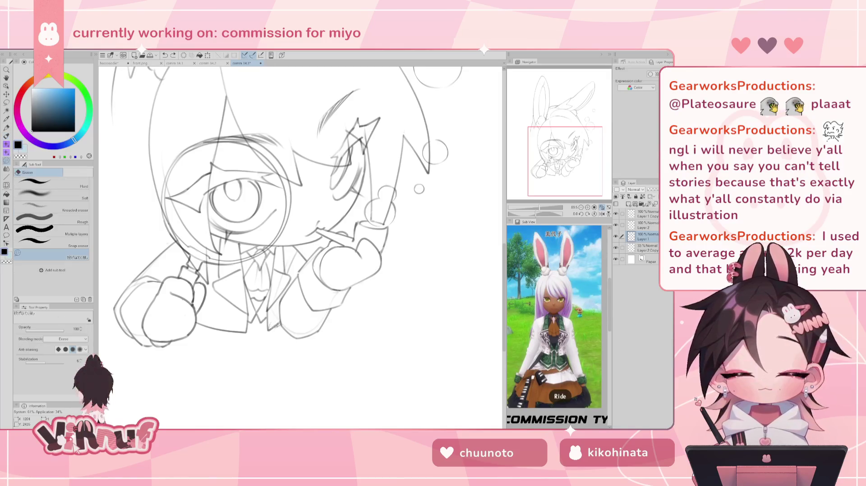
left_click_drag(281, 322, 279, 303)
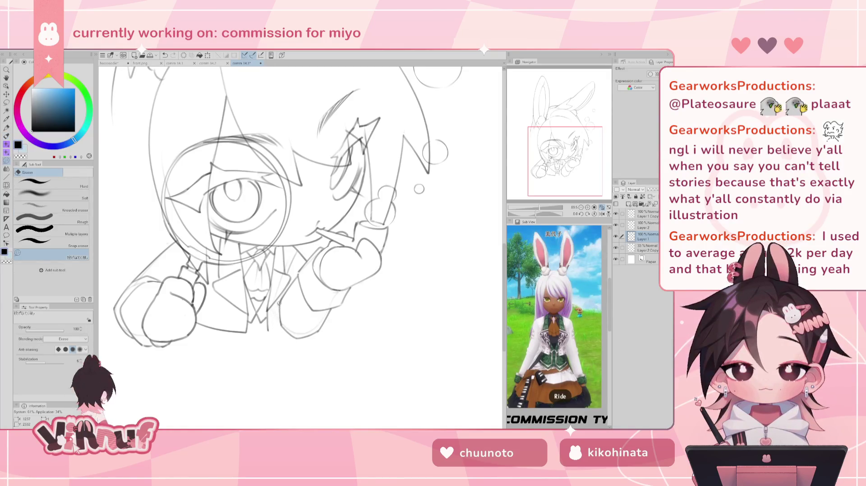
key("h")
key("p")
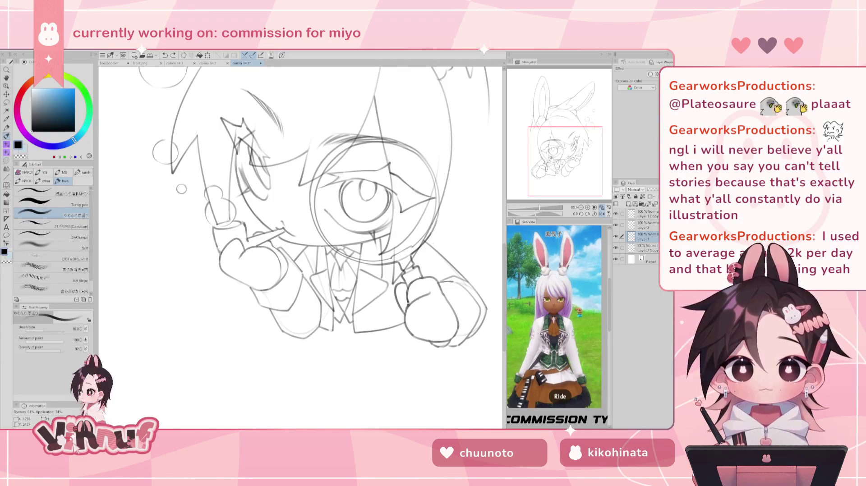
left_click_drag(323, 332, 332, 328)
key("h")
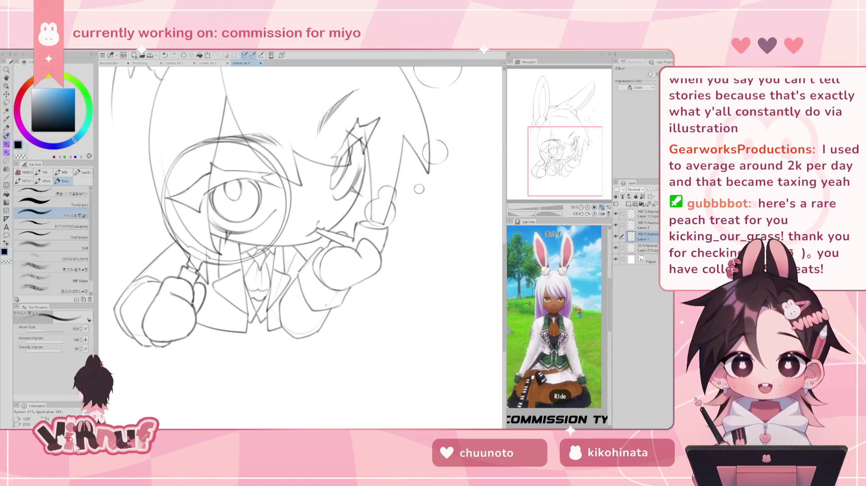
Step: Bring the bunny ears into view, try erasing part of the ear line, then undo it
mouse_move(564, 141)
left_mouse_down()
mouse_move(558, 127)
mouse_move(567, 122)
left_mouse_up()
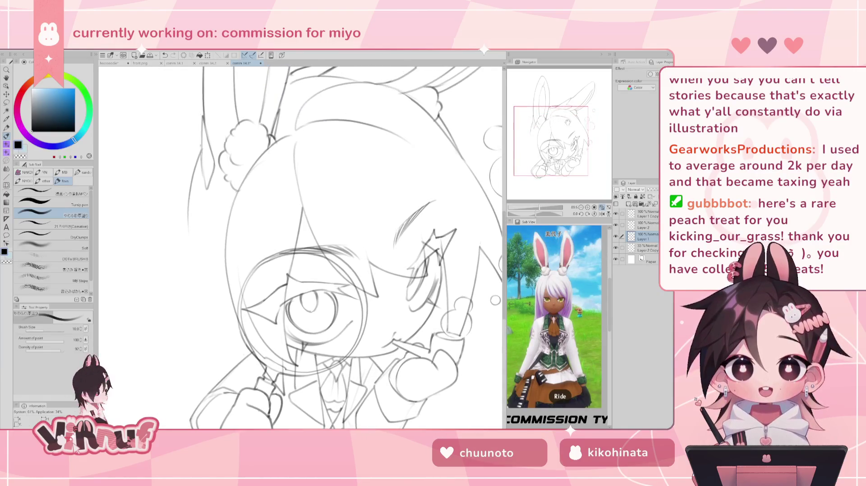
key("e")
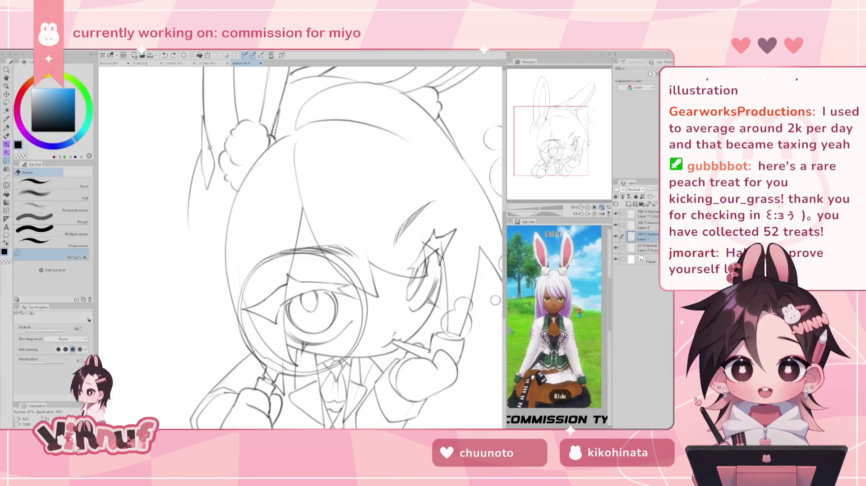
mouse_move(205, 128)
left_mouse_down()
mouse_move(206, 146)
mouse_move(205, 137)
left_mouse_up()
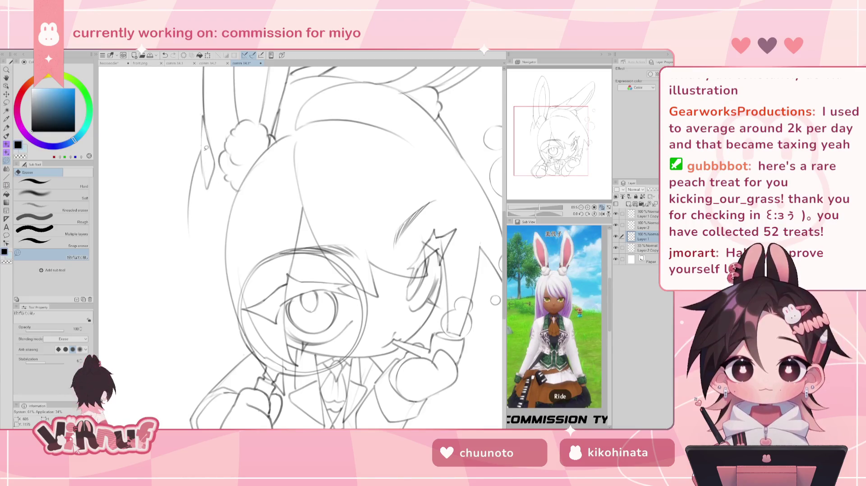
key("ctrl+z")
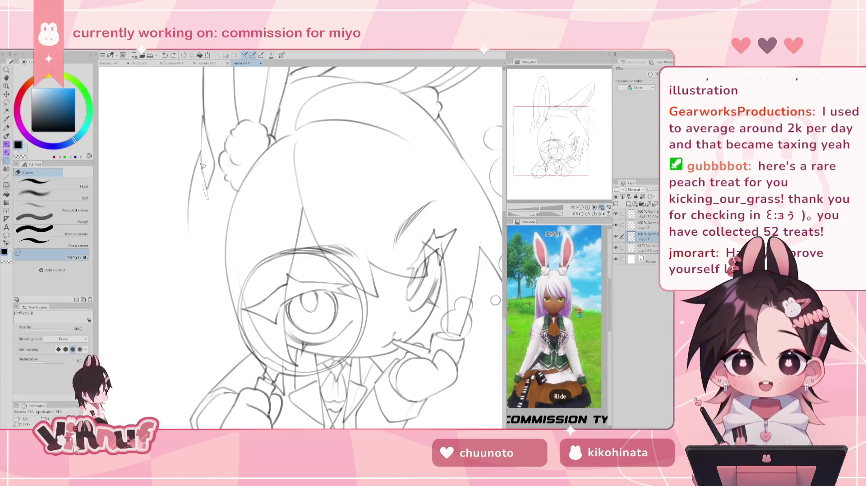
key("ctrl+z")
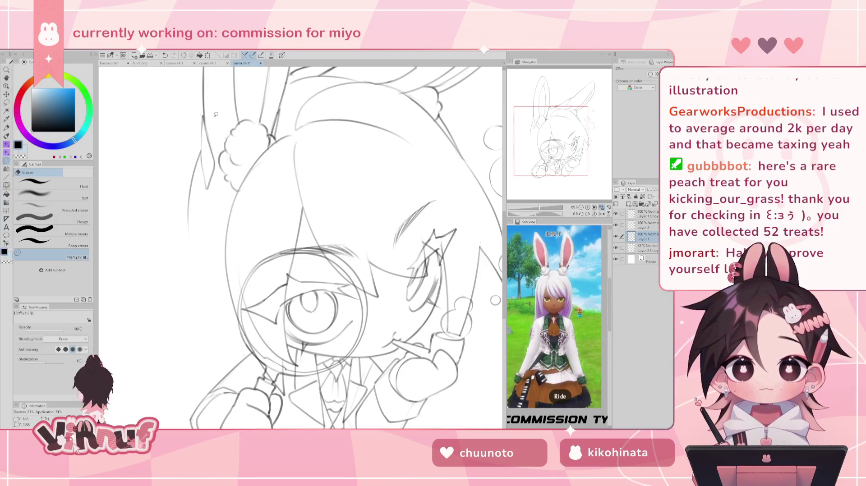
Step: Try a redrawn stroke along the bunny ear, undo it, and zoom out to the whole canvas
key("p")
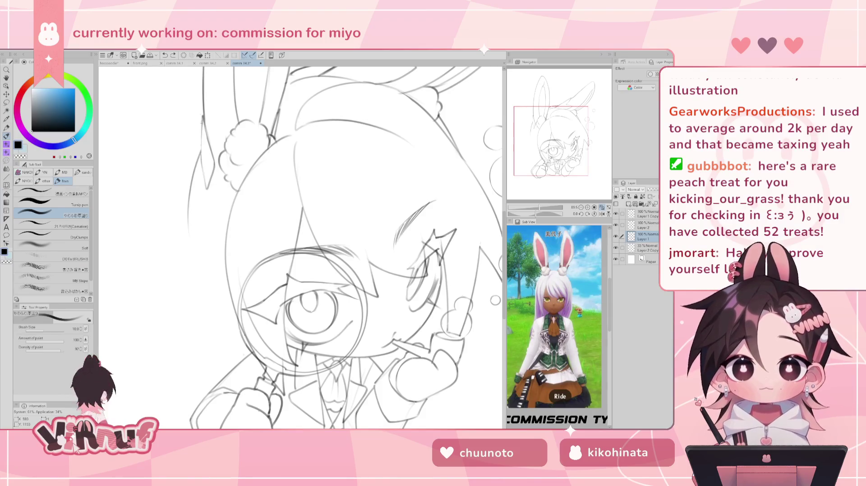
left_click_drag(201, 126, 202, 180)
key("ctrl+z")
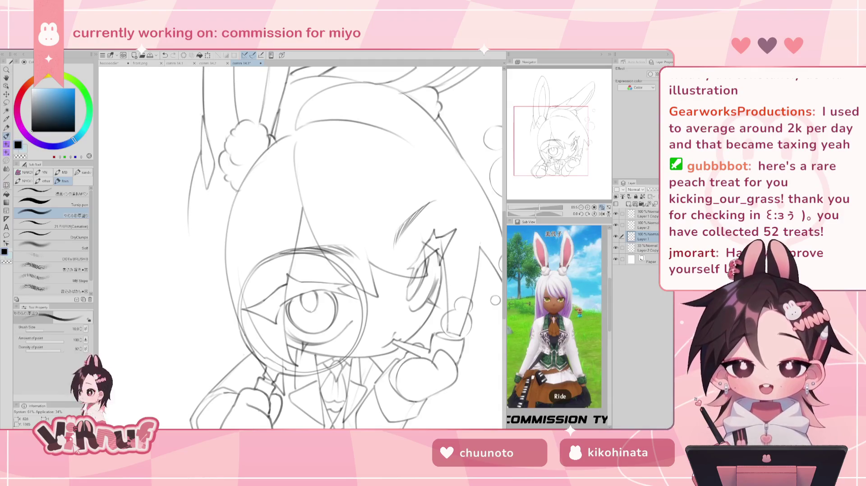
key("e")
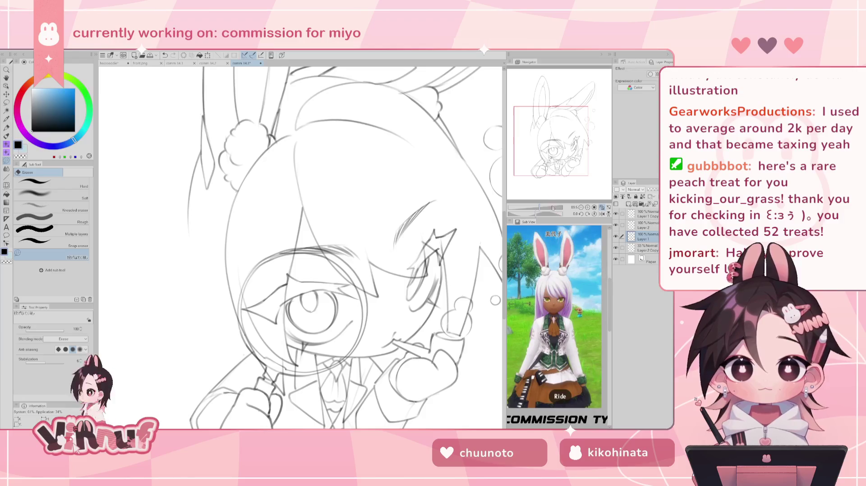
left_click_drag(415, 110, 384, 194)
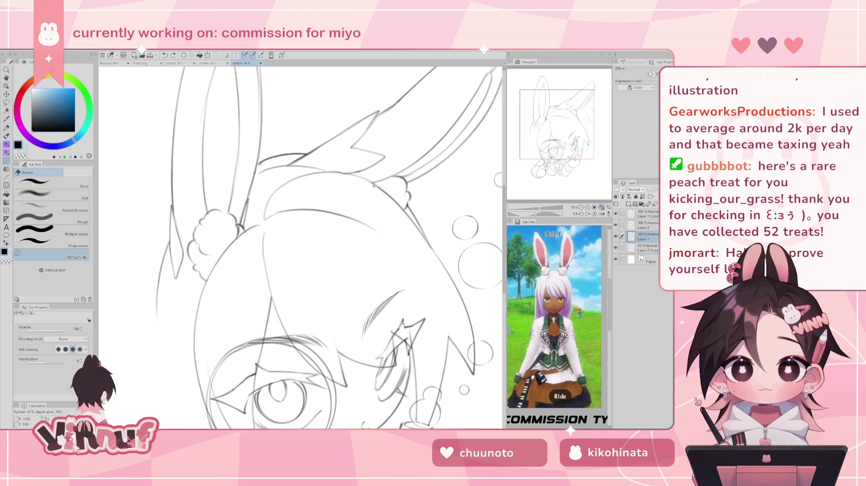
scroll(371, 149, "down", 3)
scroll(371, 148, "down", 3)
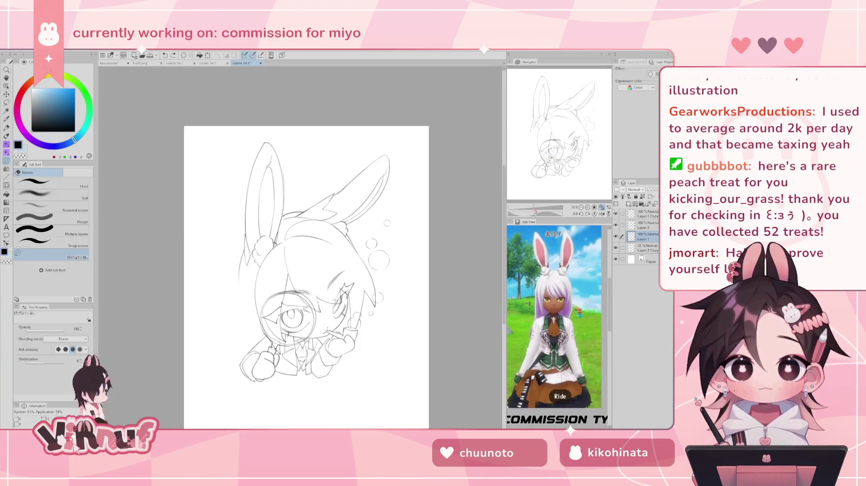
Step: Recentre the whole drawing slightly higher in view with the pencil ready
scroll(306, 277, "up", 1)
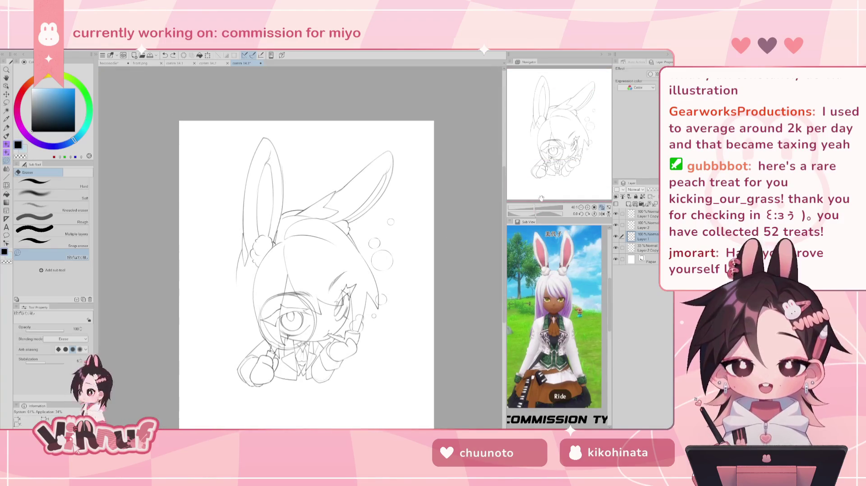
left_click_drag(541, 197, 538, 198)
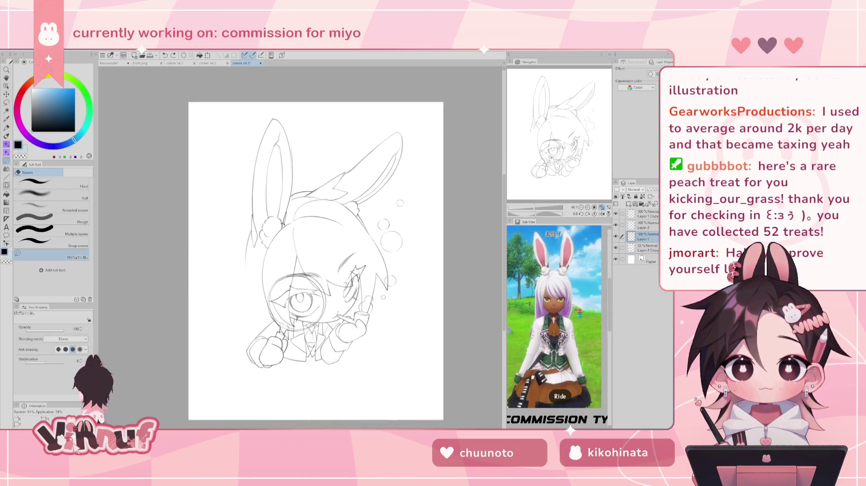
left_click_drag(603, 197, 602, 203)
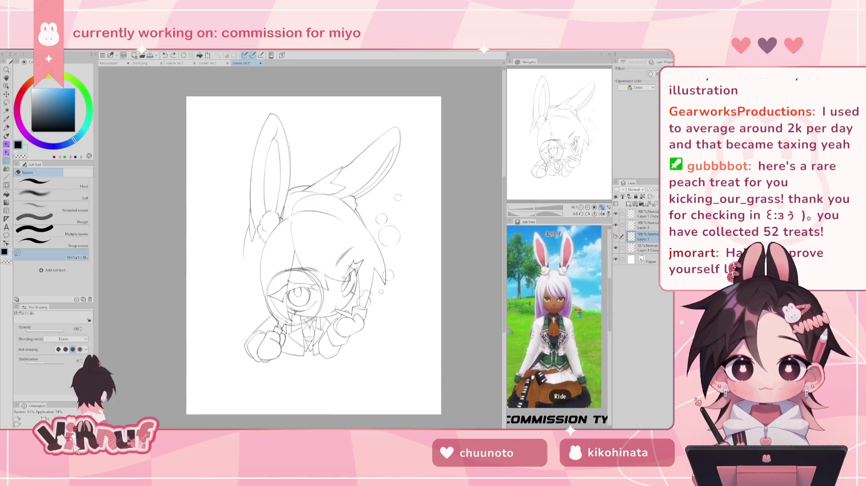
key("p")
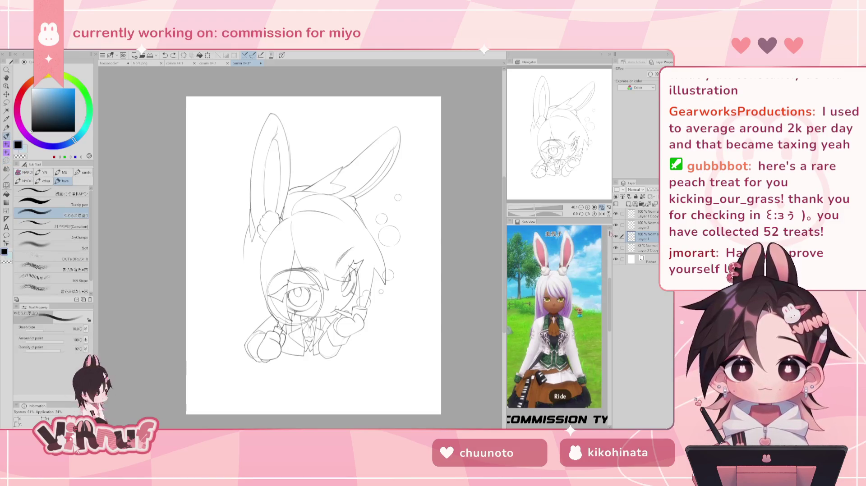
Step: Toggle the sketch layers' visibility to compare them and make Layer 1 the drawing layer
left_click(615, 237)
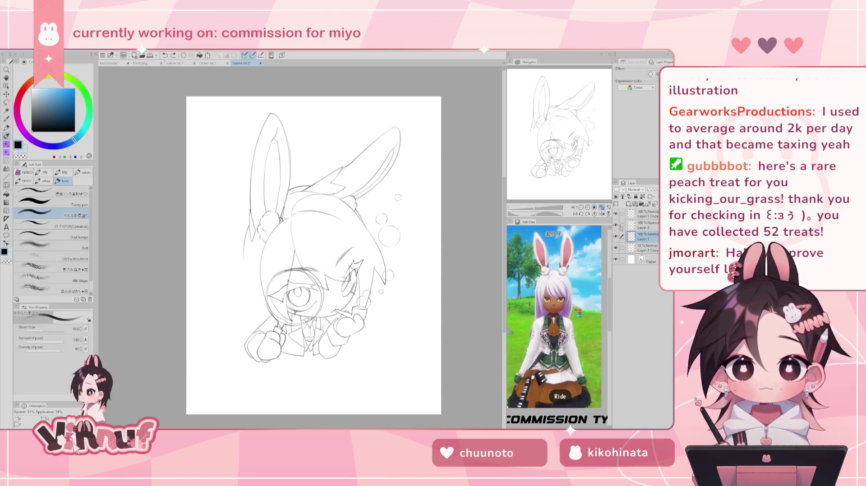
left_click(615, 225)
left_click(616, 225)
left_click(640, 248)
left_click(648, 204)
left_click(616, 225)
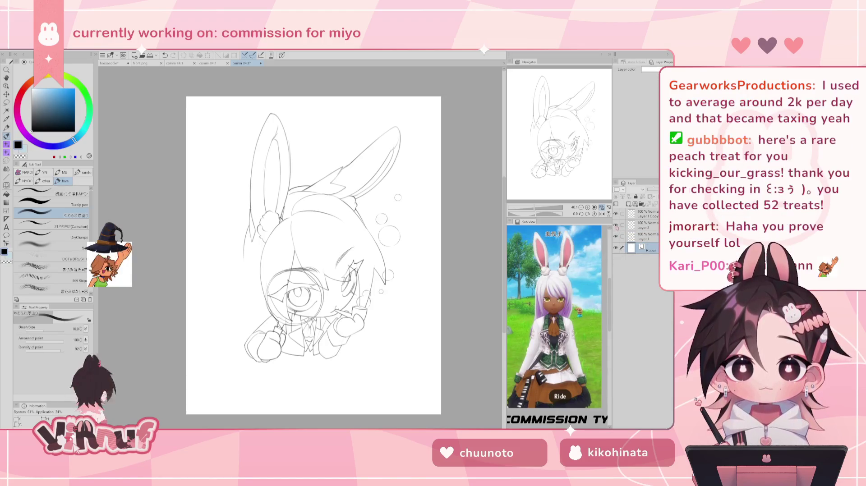
left_click(616, 225)
left_click(616, 226)
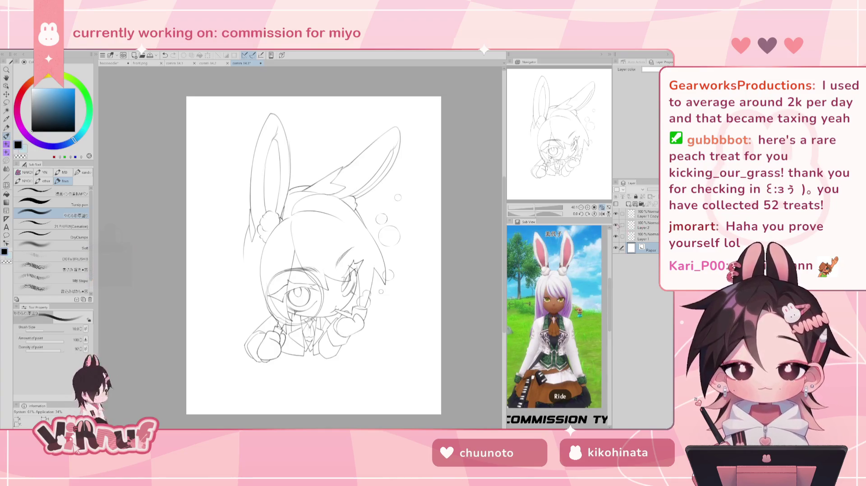
left_click(616, 225)
left_click(640, 237)
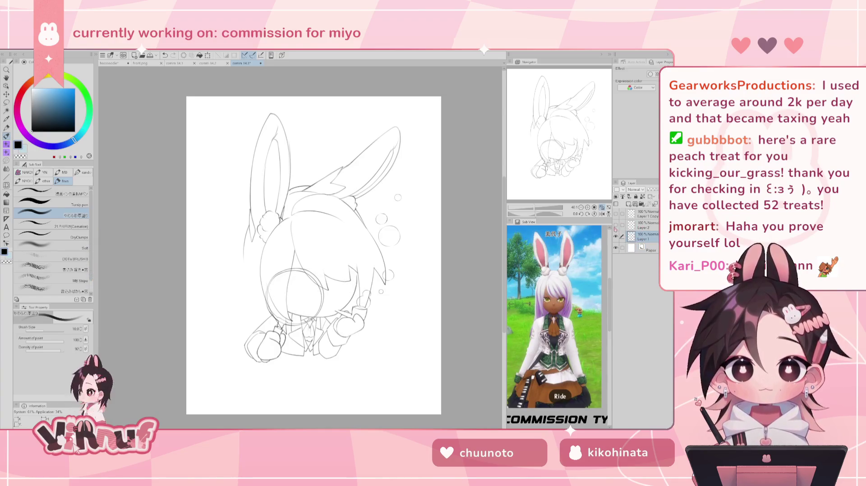
left_click(616, 228)
left_click(616, 225)
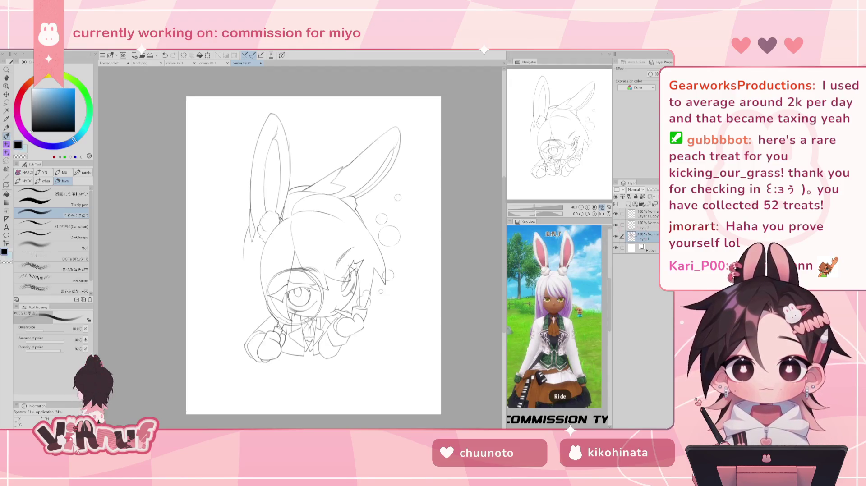
Step: Try a long outline down the left of the head twice, undoing both attempts
left_click_drag(252, 250, 248, 324)
key("ctrl+z")
key("ctrl+z")
key("ctrl+z")
left_click_drag(251, 243, 247, 334)
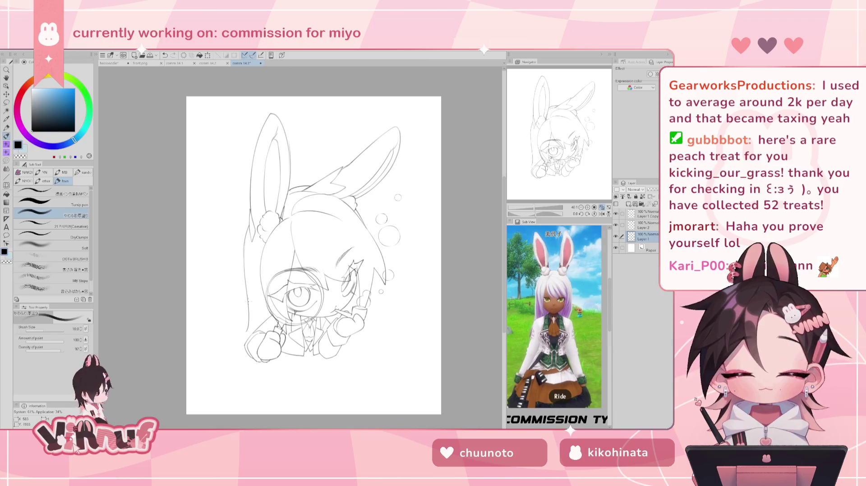
key("ctrl+z")
Step: Erase the lines near the left ear and a small stray mark on the sketch
key("e")
left_click_drag(248, 223, 245, 255)
key("p")
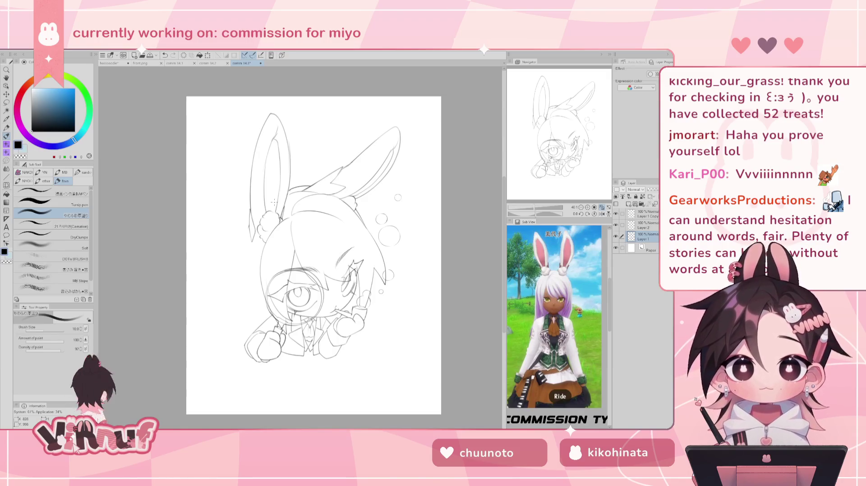
key("e")
left_click_drag(265, 180, 262, 182)
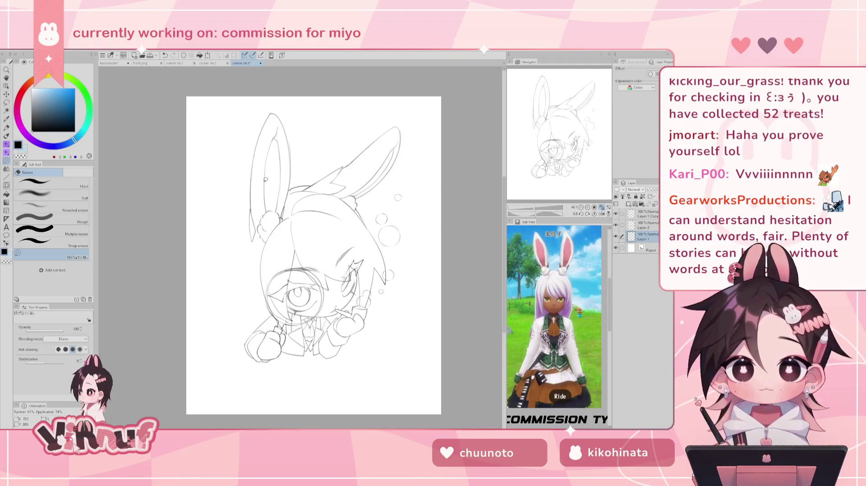
key("b")
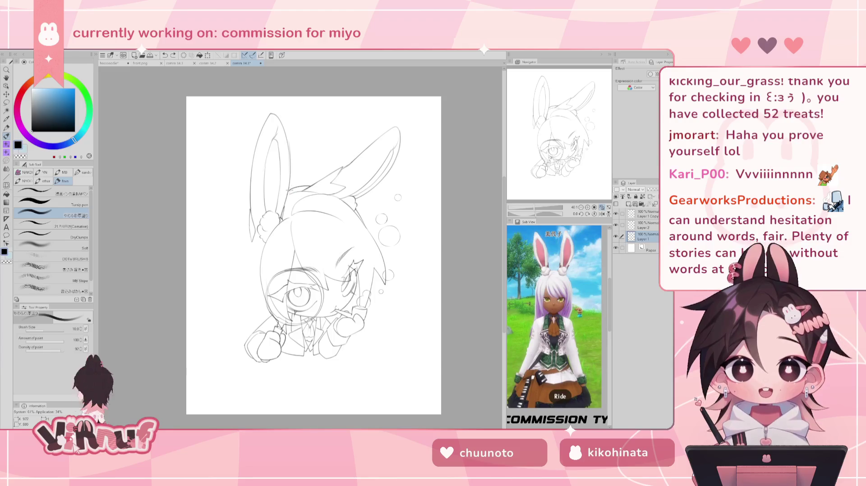
key("ctrl+z")
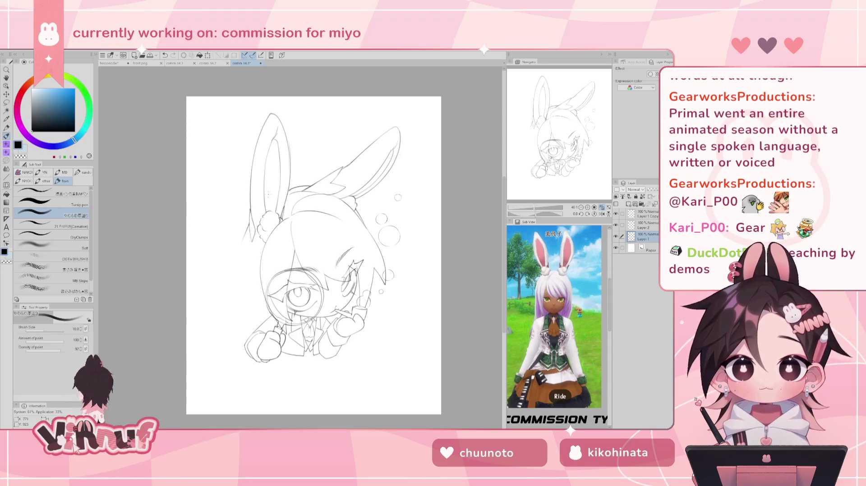
Step: Try several long outlines down the left of the head below the ear, undoing each
mouse_move(249, 229)
left_mouse_down()
mouse_move(238, 261)
mouse_move(253, 324)
left_mouse_up()
key("ctrl+z")
left_click_drag(238, 255, 253, 322)
key("ctrl+z")
key("ctrl+z")
left_click_drag(239, 253, 253, 323)
key("ctrl+z")
left_click_drag(238, 261, 252, 328)
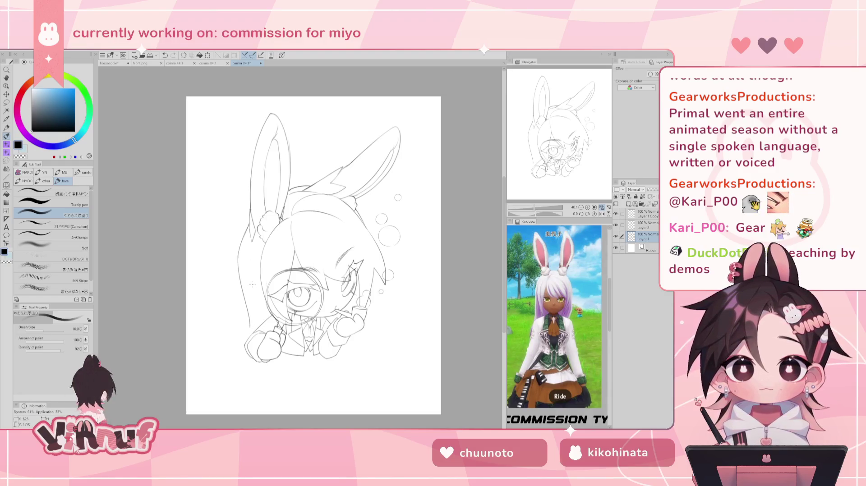
key("ctrl+z")
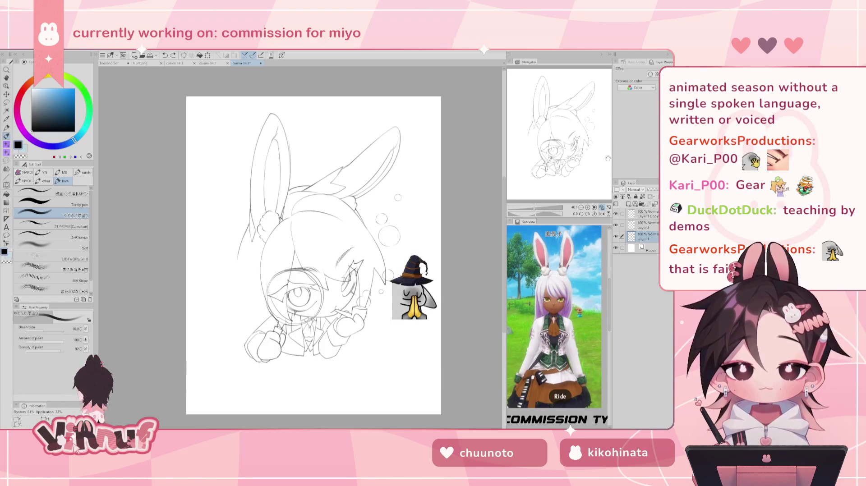
left_click_drag(252, 283, 248, 225)
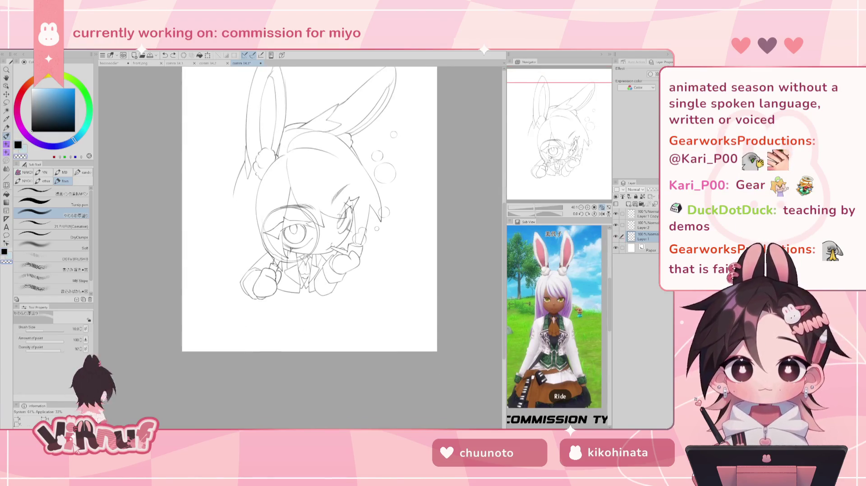
Step: Erase the stray short segments and the lower jacket line near the hands
key("h")
scroll(543, 197, "up", 2)
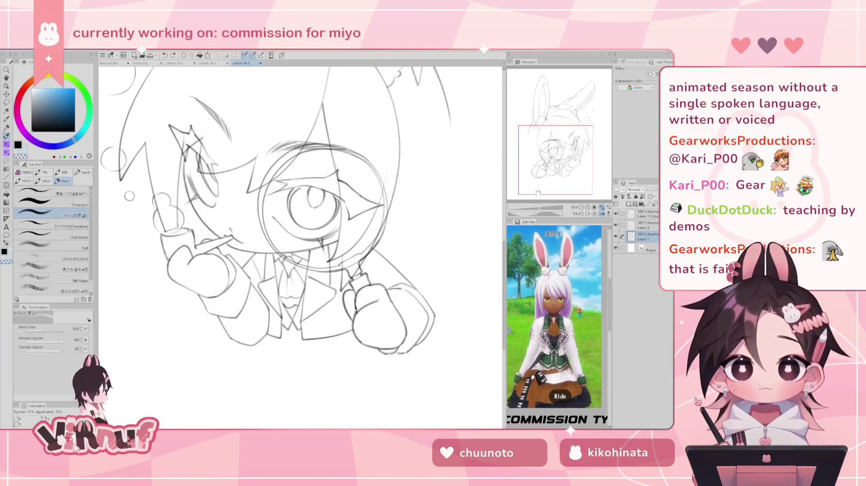
key("e")
left_click_drag(242, 342, 270, 338)
left_click_drag(223, 321, 231, 339)
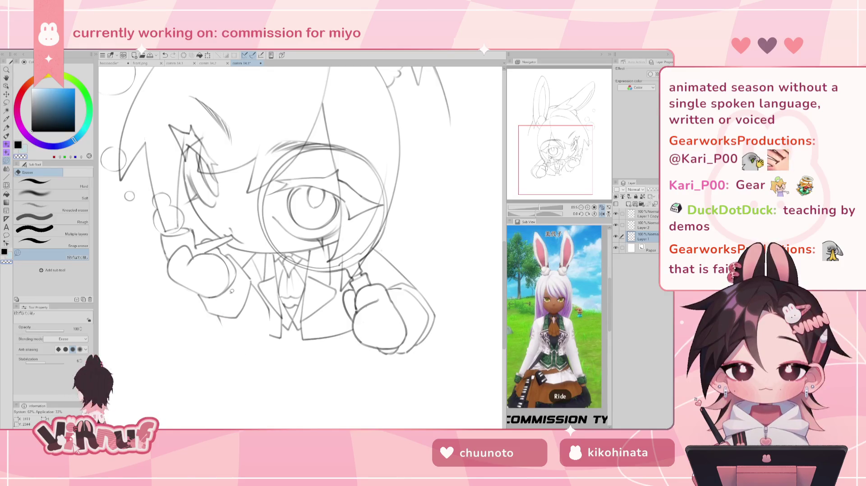
key("b")
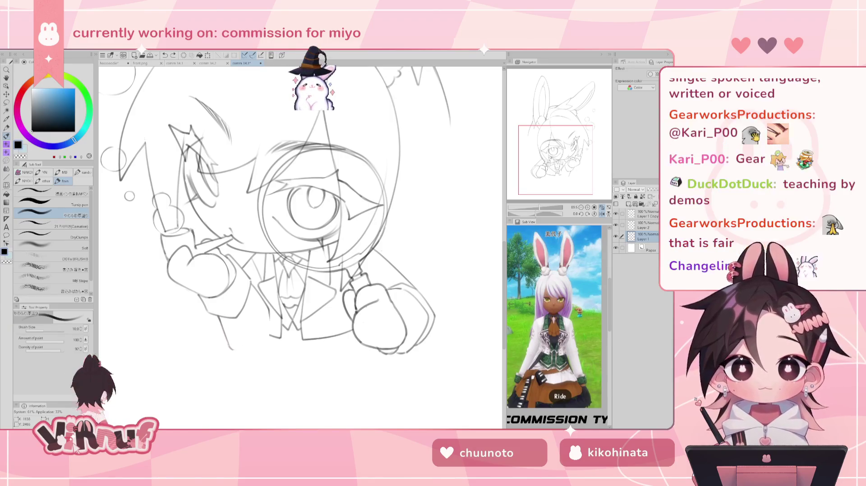
Step: Test a short vertical jacket line, undo it, mirror-check, and zoom out to 47%
key("h")
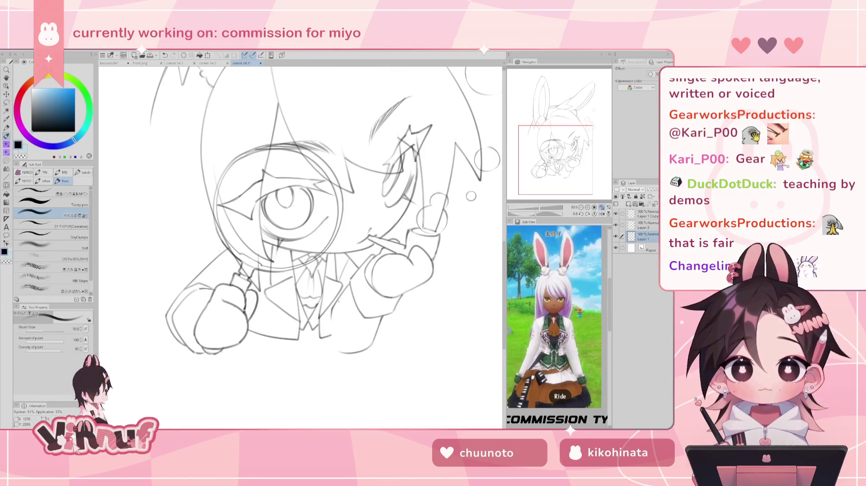
key("e")
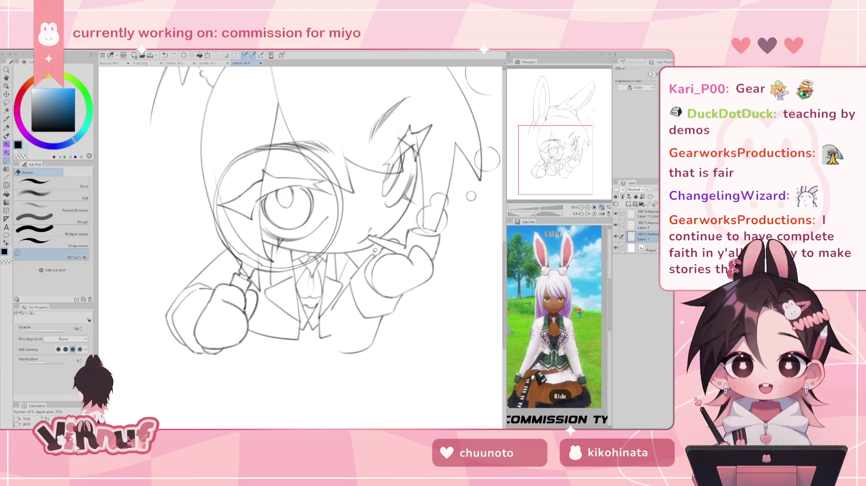
key("b")
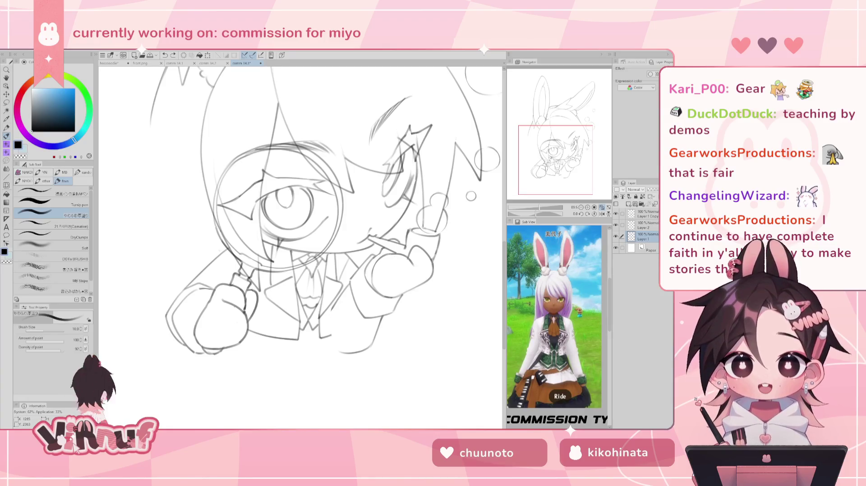
left_click_drag(330, 311, 328, 337)
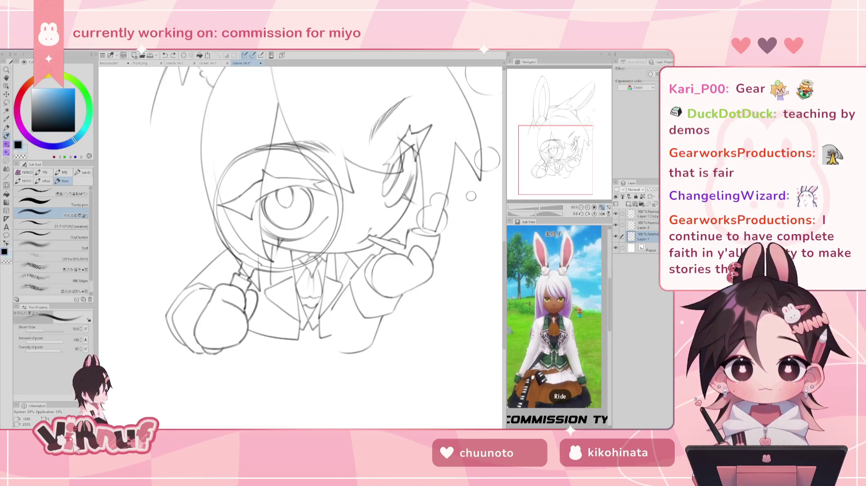
key("ctrl+z")
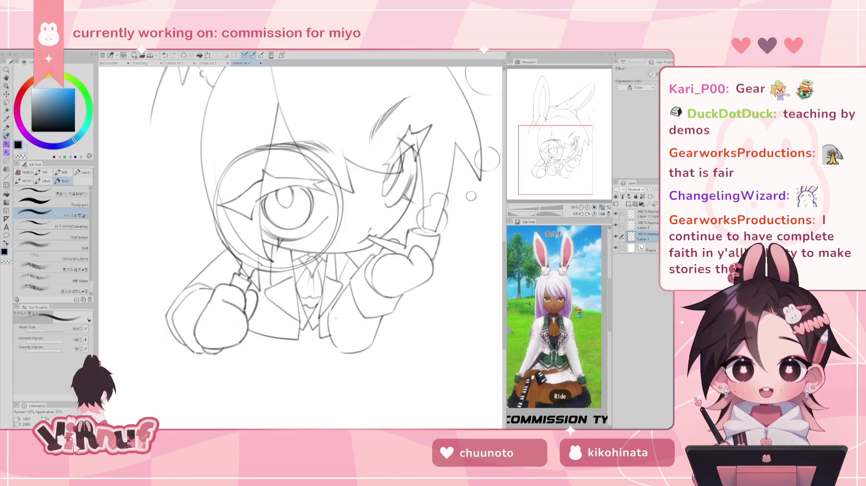
key("h")
key("h")
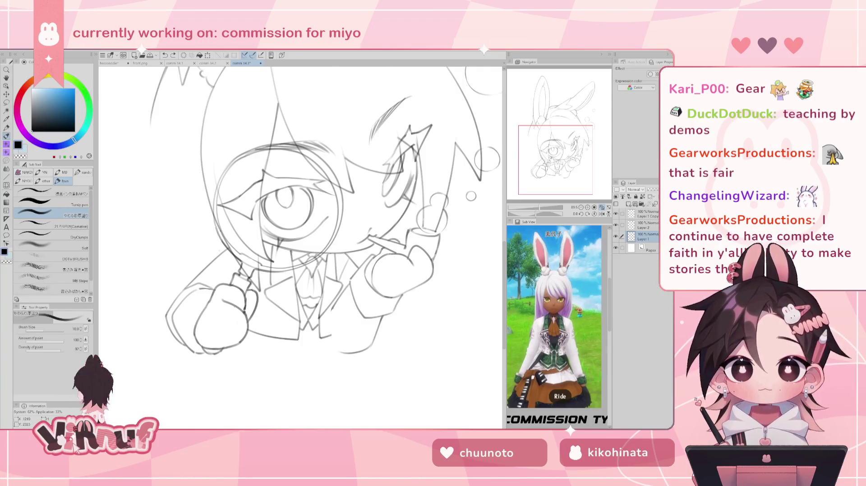
key("h")
key("h")
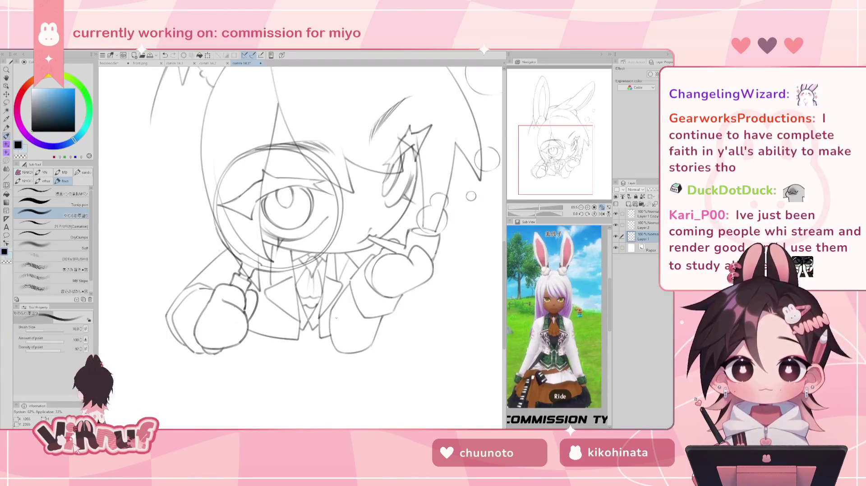
key("ctrl+0")
scroll(310, 217, "up", 2)
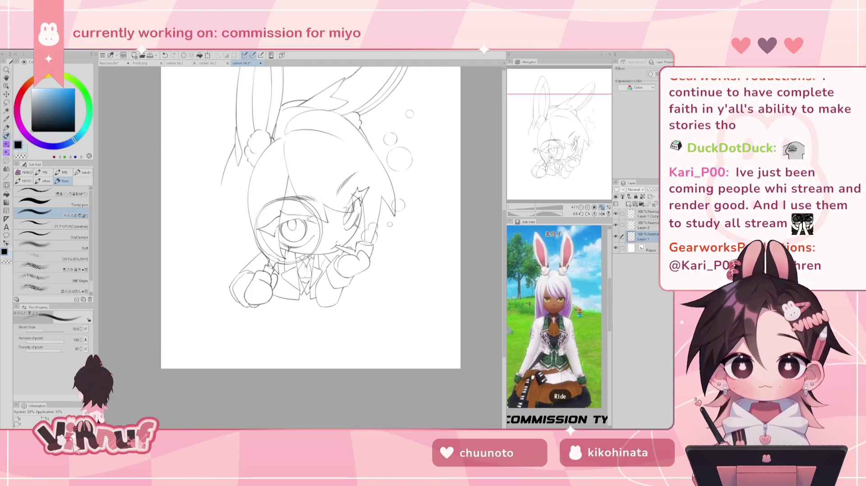
left_click_drag(337, 271, 338, 292)
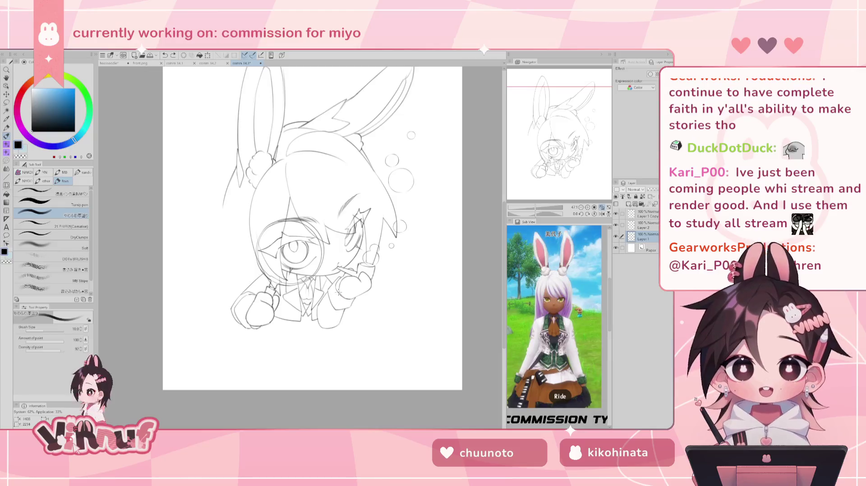
key("e")
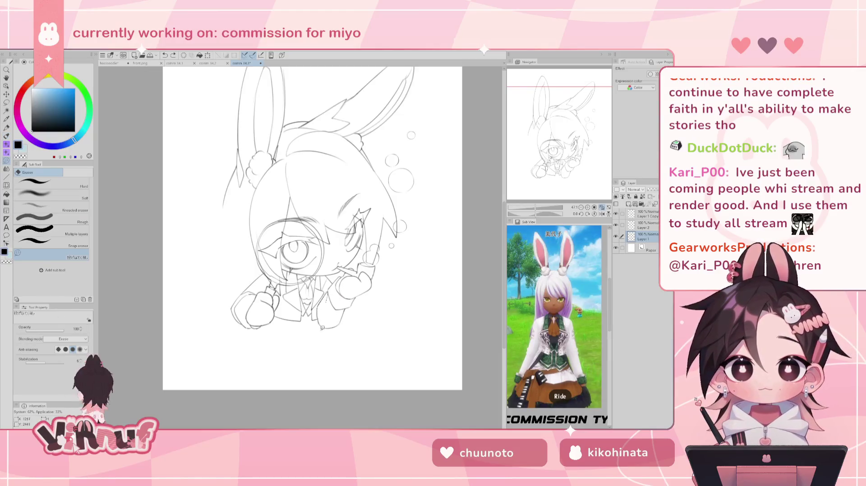
left_click_drag(347, 310, 343, 311)
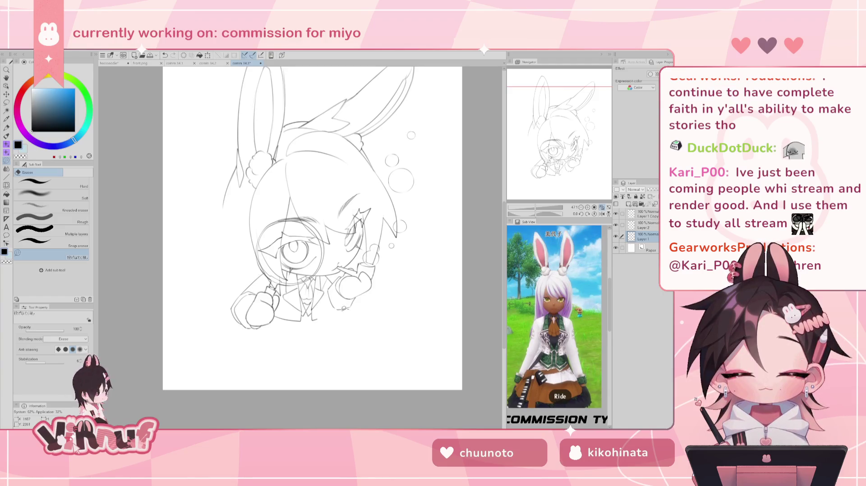
key("b")
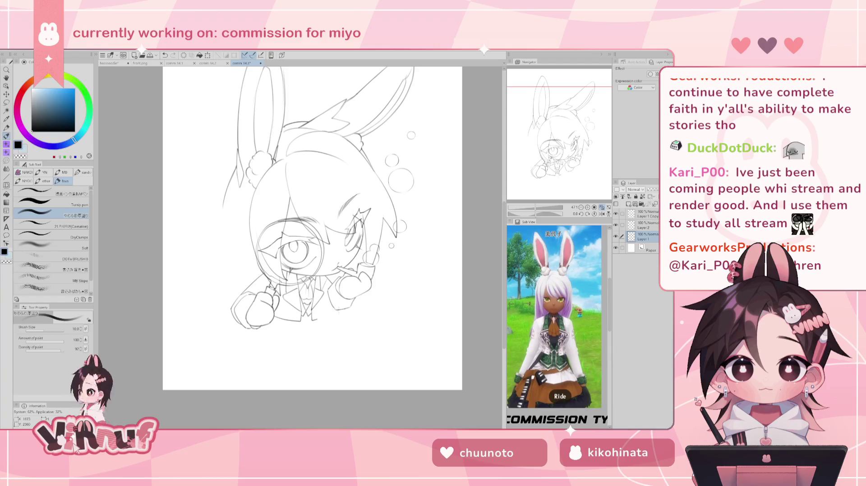
left_click_drag(329, 292, 323, 325)
key("ctrl+z")
left_click_drag(330, 292, 318, 321)
key("ctrl+z")
key("ctrl+z")
mouse_move(328, 289)
left_mouse_down()
mouse_move(321, 318)
mouse_move(334, 331)
mouse_move(354, 307)
left_mouse_up()
key("ctrl+z")
key("ctrl+z")
key("ctrl+z")
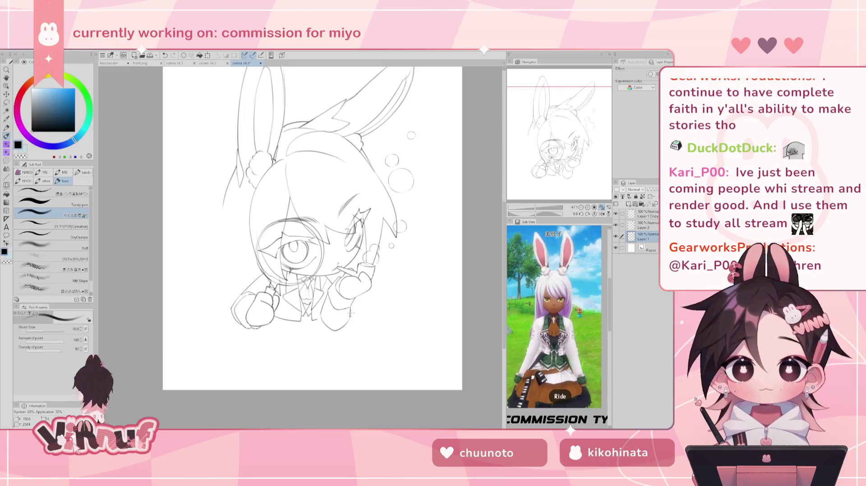
key("h")
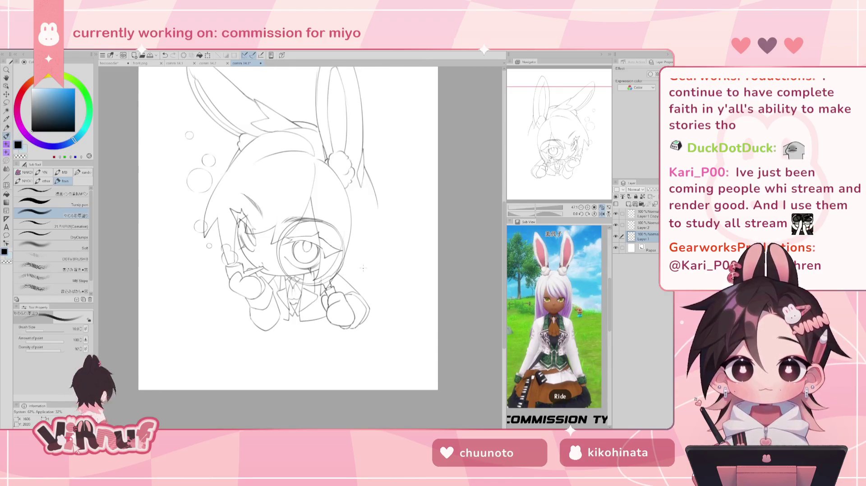
key("h")
key("ctrl+z")
key("ctrl+z")
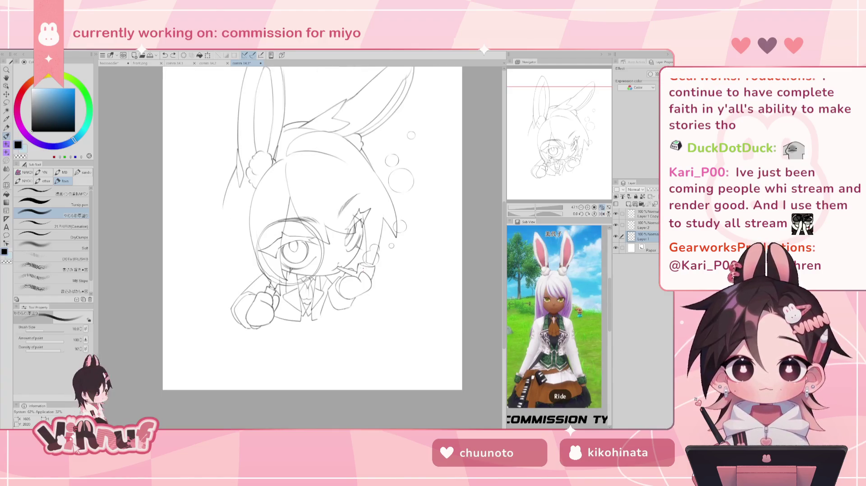
mouse_move(349, 305)
left_mouse_down()
mouse_move(348, 318)
mouse_move(327, 326)
mouse_move(348, 317)
left_mouse_up()
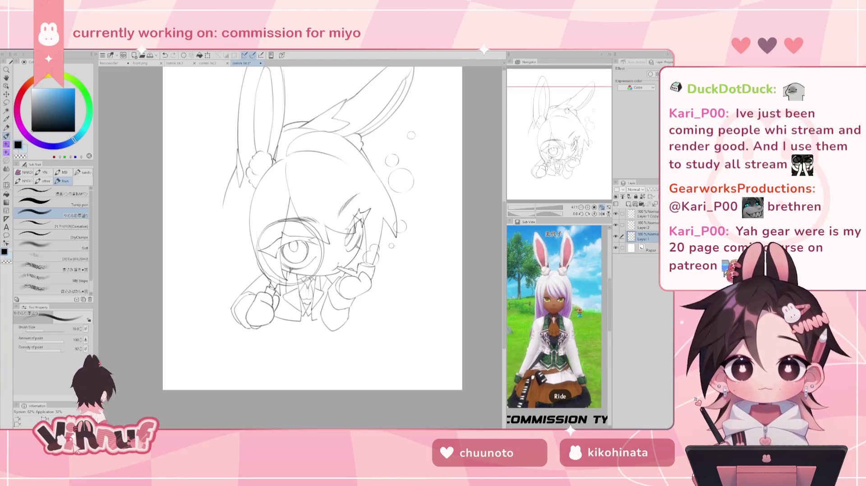
key("h")
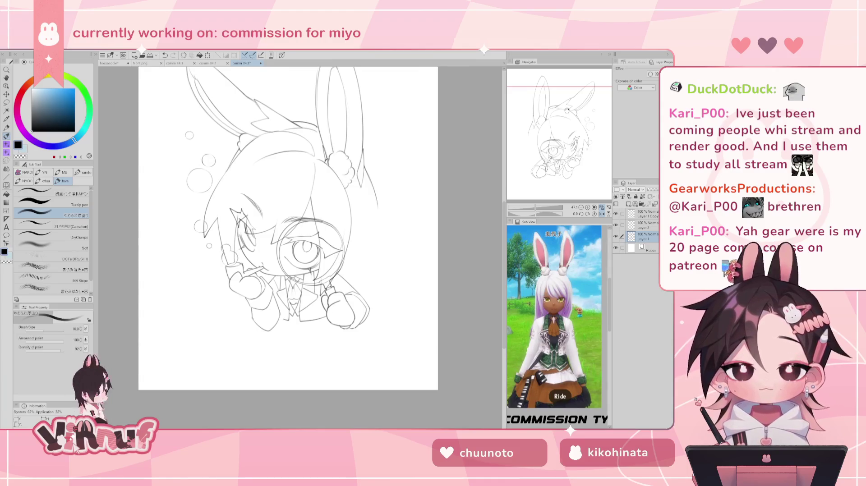
key("h")
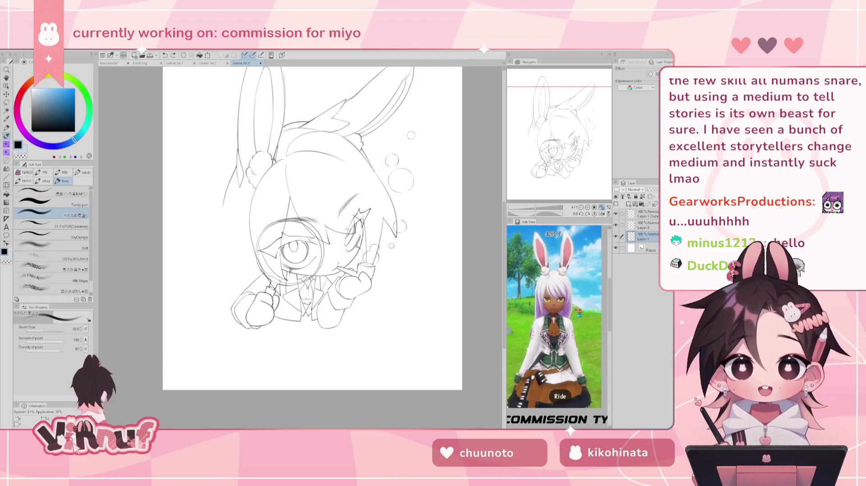
left_click_drag(312, 228, 323, 215)
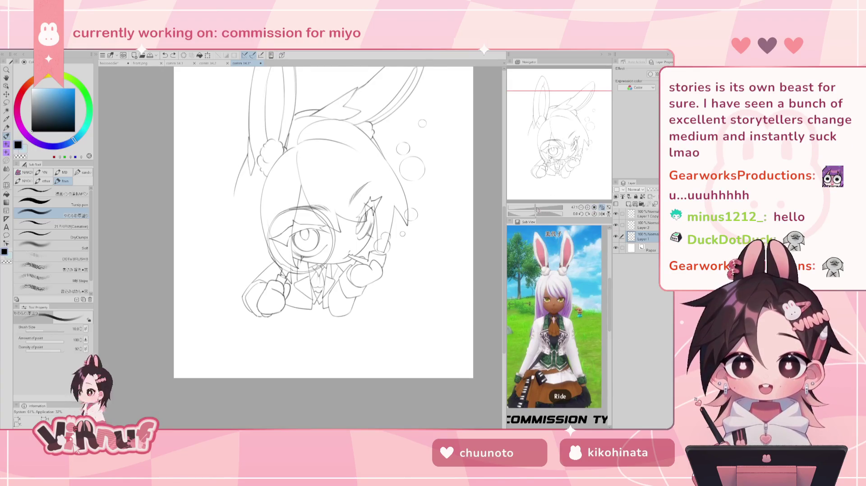
scroll(179, 325, "up", 2)
scroll(179, 325, "up", 1)
scroll(179, 325, "up", 2)
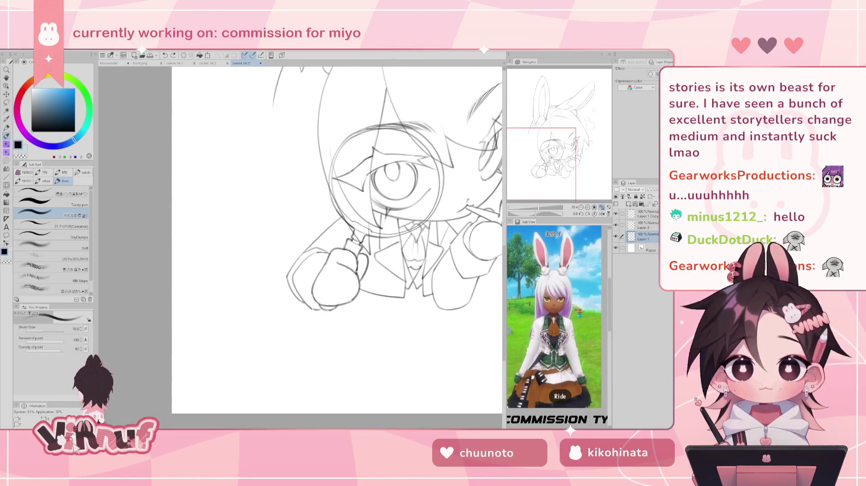
Step: Erase the small stray lines on and below the gloved hand on Layer 2
key("e")
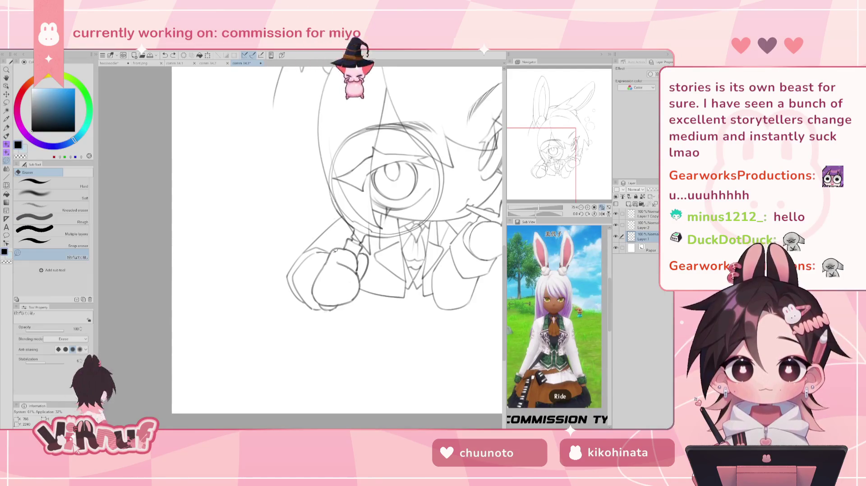
left_click(615, 225)
left_click(644, 225)
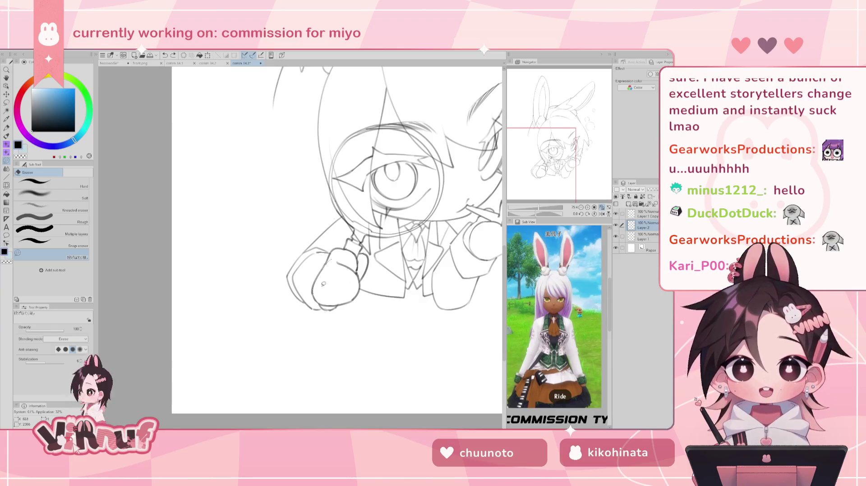
left_click_drag(321, 270, 318, 284)
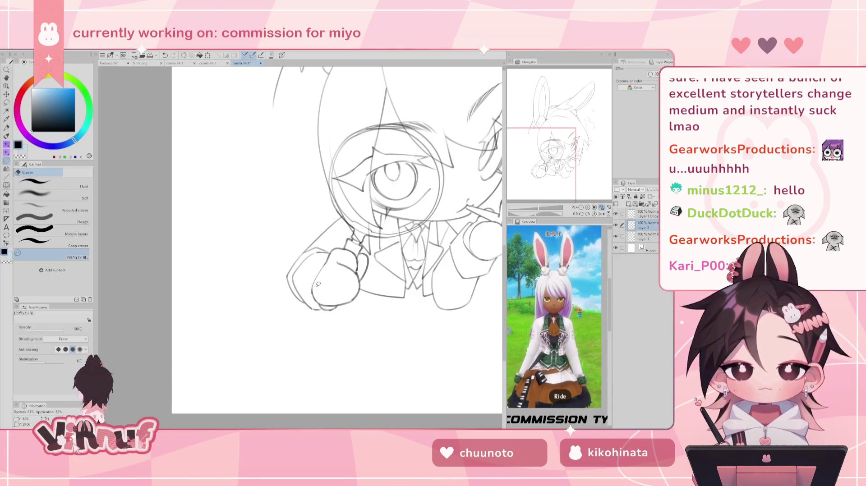
left_click_drag(326, 296, 329, 306)
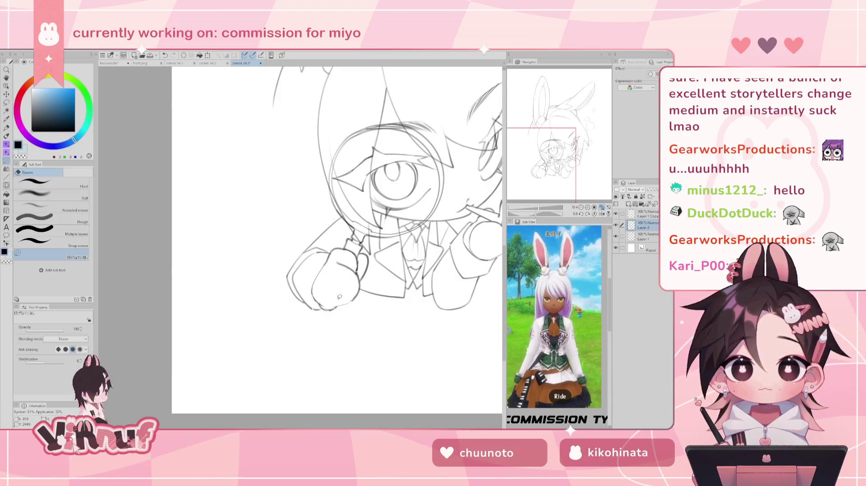
scroll(338, 301, "right", 5)
mouse_move(259, 273)
left_mouse_down()
mouse_move(247, 278)
mouse_move(252, 299)
left_mouse_up()
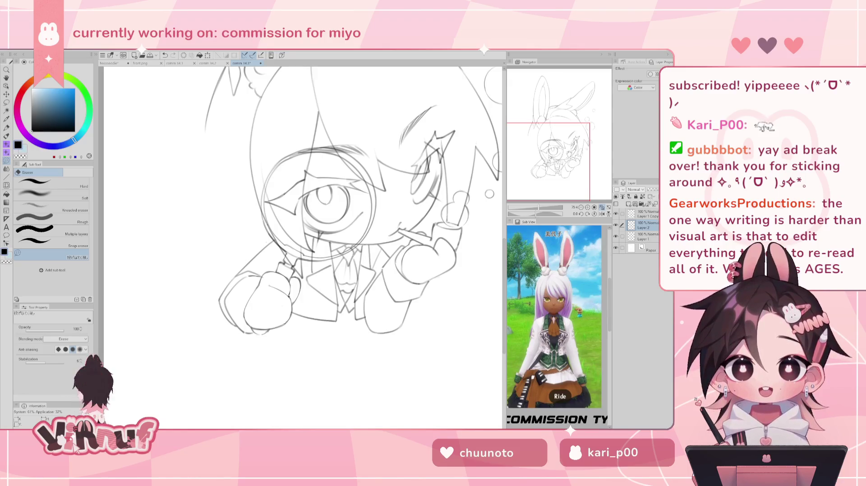
Step: Make Layer 1 the working layer, compare layers by toggling visibility, and bring the head into view
left_click_drag(489, 194, 495, 186)
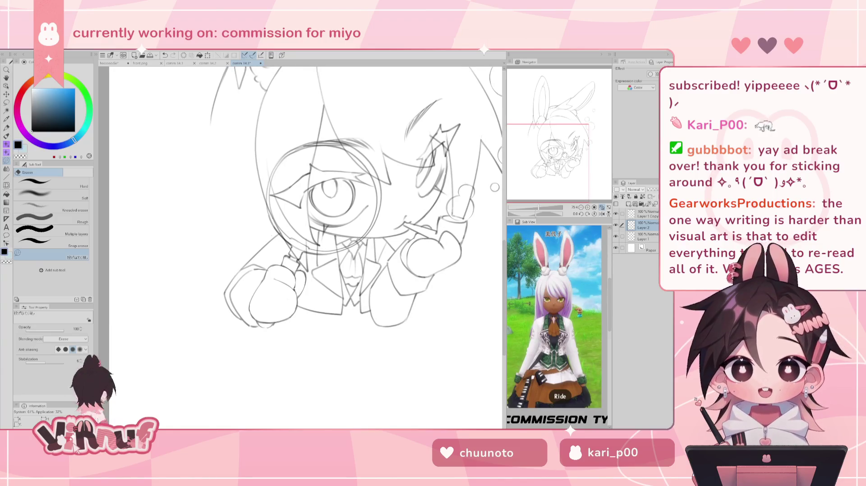
key("p")
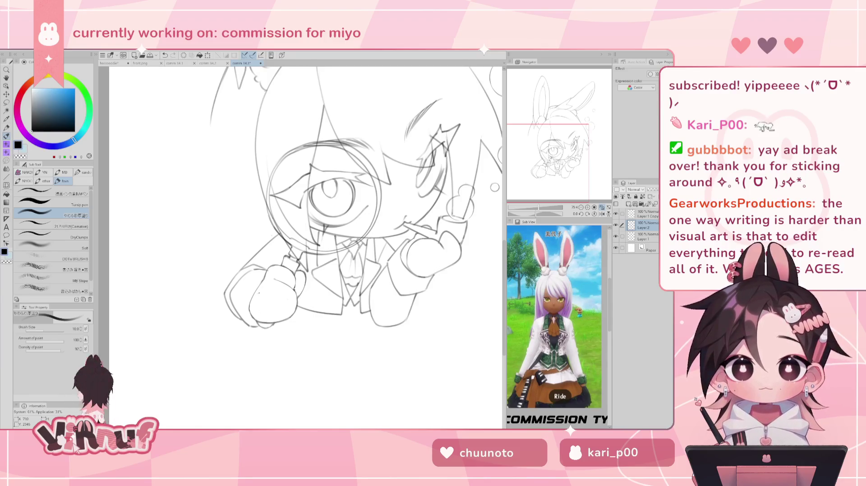
left_click(615, 225)
left_click(643, 236)
key("e")
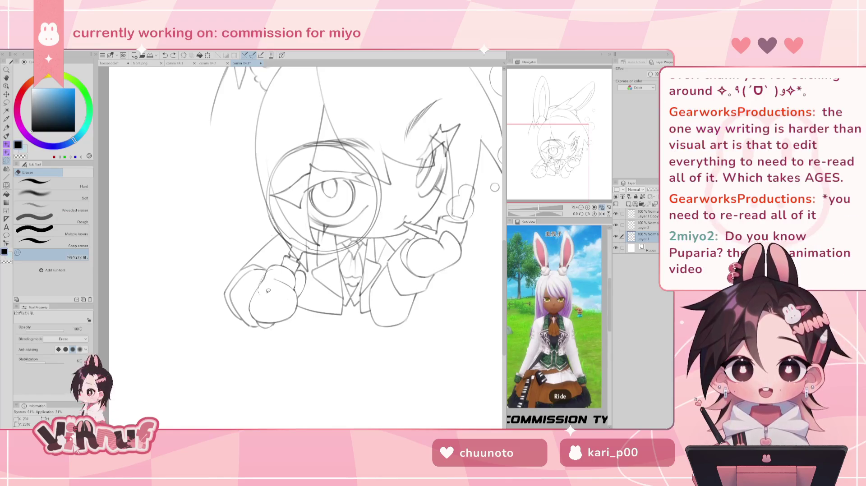
left_click(615, 225)
left_click(615, 225)
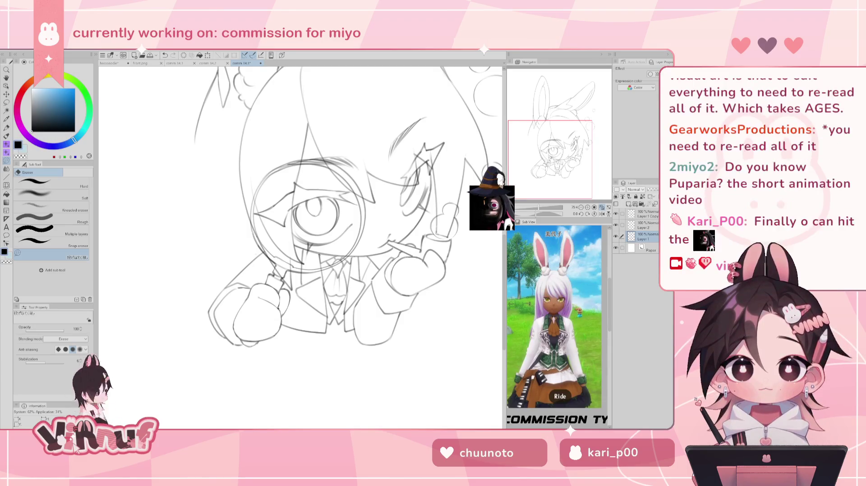
mouse_move(316, 203)
left_mouse_down()
mouse_move(275, 269)
mouse_move(268, 260)
left_mouse_up()
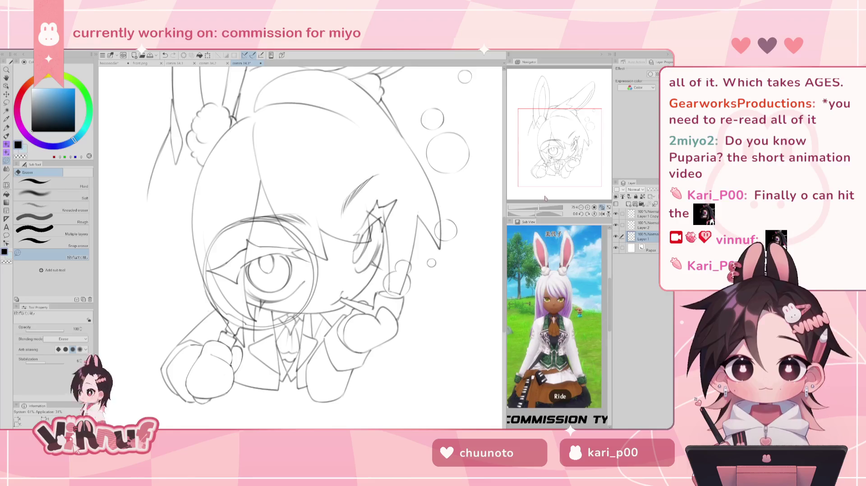
Step: Try several lower-left hair strokes, undoing each, and mirror the view to check them
scroll(547, 191, "down", 2)
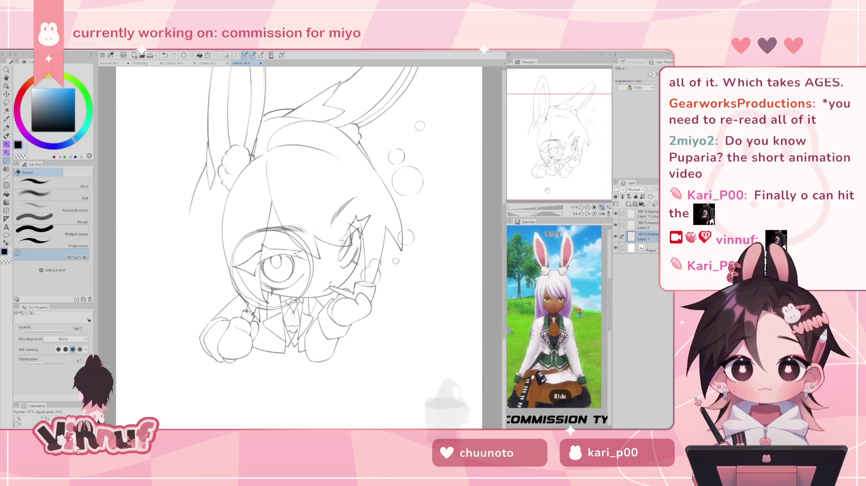
key("p")
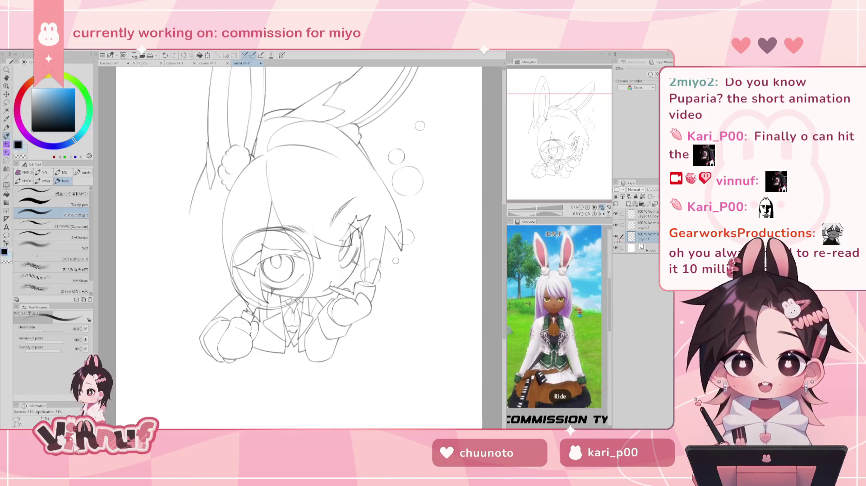
left_click_drag(193, 206, 212, 298)
key("ctrl+z")
key("ctrl+z")
left_click_drag(194, 210, 210, 321)
key("ctrl+z")
left_click_drag(210, 276, 203, 323)
key("ctrl+z")
mouse_move(194, 227)
left_mouse_down()
mouse_move(212, 320)
mouse_move(192, 291)
mouse_move(198, 331)
left_mouse_up()
key("ctrl+z")
key("ctrl+z")
key("h")
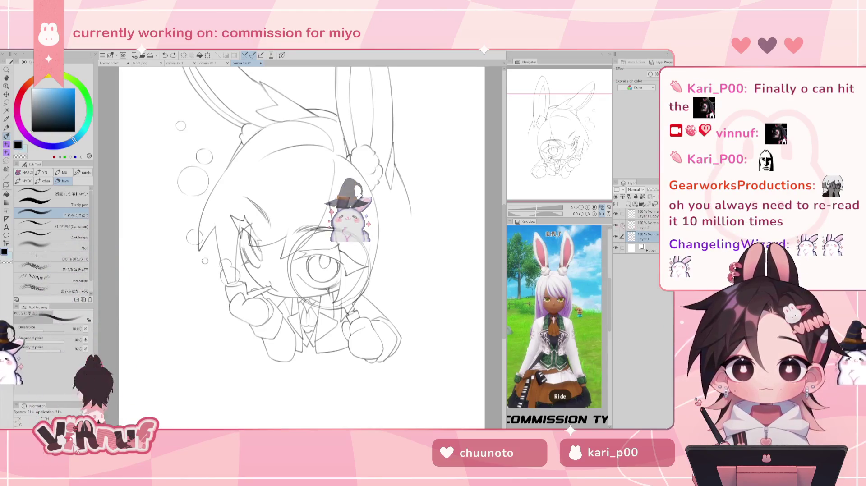
key("h")
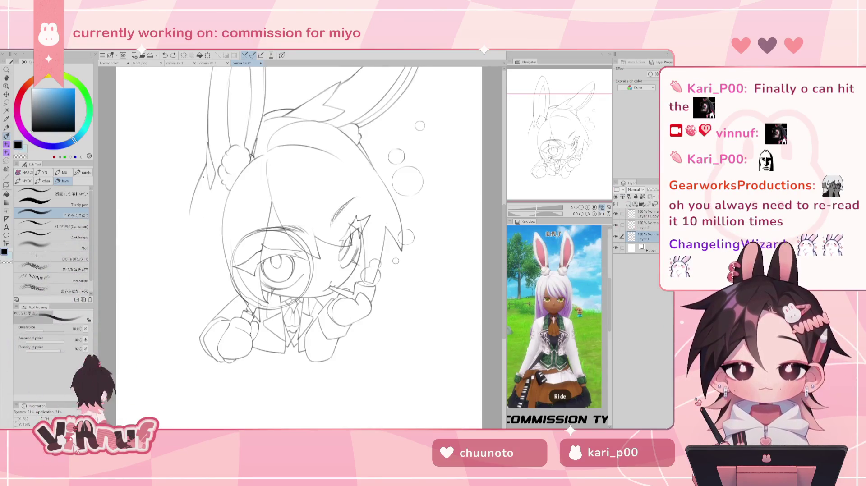
Step: Retry the short upper left-hair strand several times, undoing each attempt
key("ctrl+z")
left_click_drag(210, 239, 210, 182)
key("ctrl+z")
key("ctrl+z")
mouse_move(219, 221)
left_mouse_down()
mouse_move(210, 186)
mouse_move(220, 223)
left_mouse_up()
key("ctrl+z")
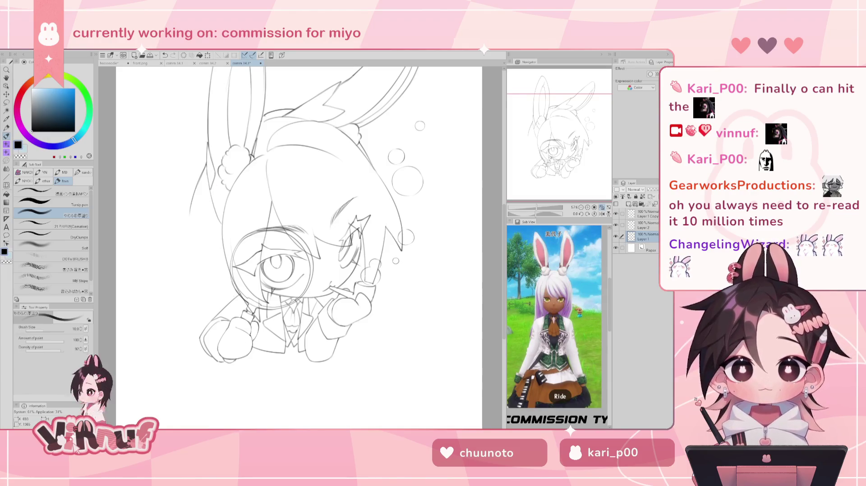
key("ctrl+z")
left_click_drag(211, 194, 220, 228)
key("ctrl+z")
left_click_drag(211, 194, 219, 223)
key("ctrl+z")
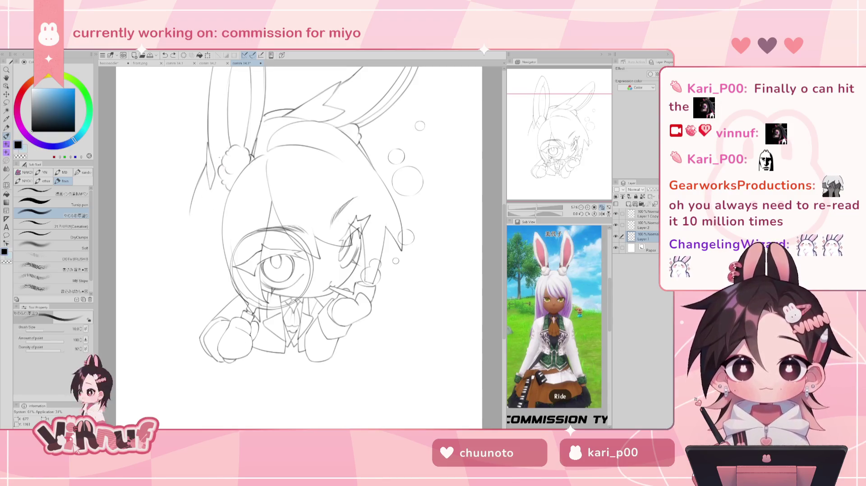
Step: Draw long hair strands flowing down the left side of the head, discarding rejected attempts
left_click_drag(192, 210, 170, 306)
left_click_drag(194, 266, 199, 318)
key("ctrl+z")
key("ctrl+z")
left_click_drag(189, 210, 186, 300)
key("ctrl+z")
key("ctrl+z")
left_click_drag(193, 209, 178, 313)
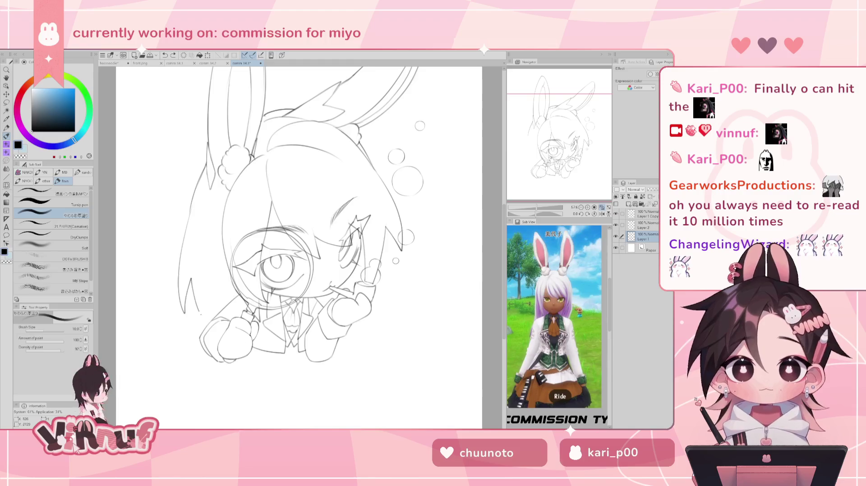
key("ctrl+z")
mouse_move(198, 217)
left_mouse_down()
mouse_move(182, 346)
mouse_move(203, 316)
left_mouse_up()
key("ctrl+z")
key("ctrl+z")
key("ctrl+z")
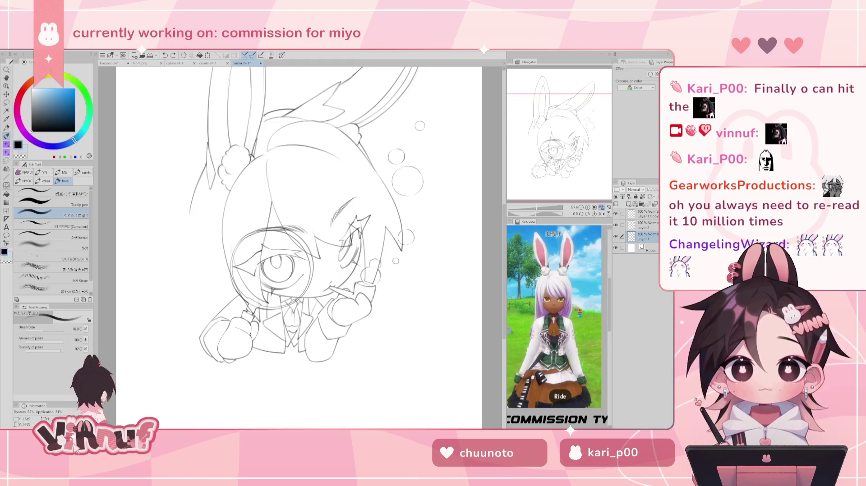
mouse_move(191, 228)
left_mouse_down()
mouse_move(186, 334)
mouse_move(162, 337)
left_mouse_up()
key("ctrl+z")
key("ctrl+z")
key("ctrl+z")
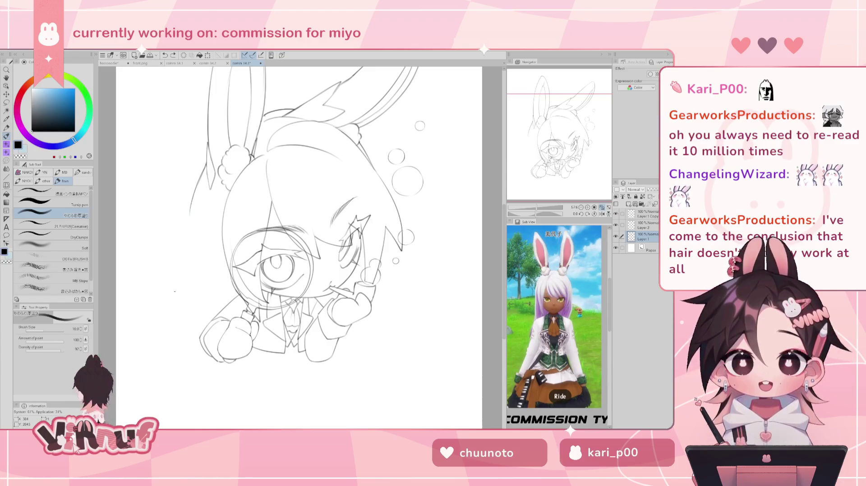
Step: Adjust the zoom and select all three sketch layers together
scroll(298, 248, "down", 3)
scroll(297, 248, "up", 3)
scroll(540, 192, "down", 2)
scroll(540, 192, "down", 1)
scroll(540, 191, "up", 1)
left_click(645, 213, "shift")
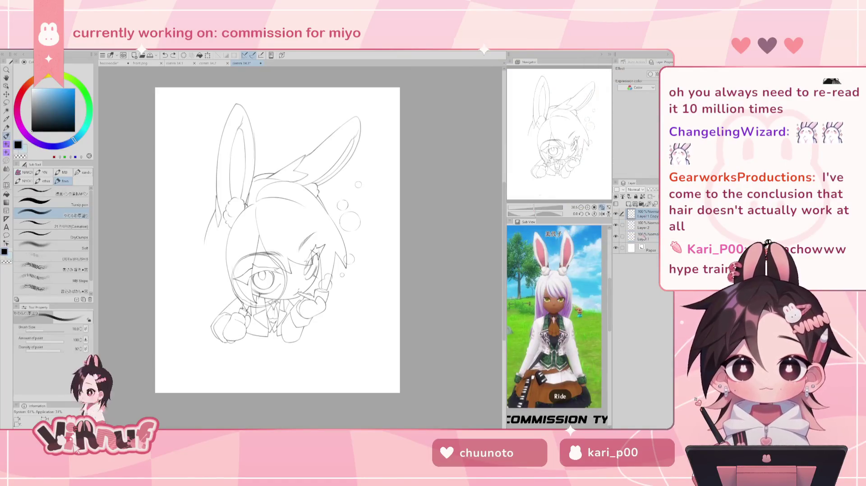
Step: Nudge the whole sketch slightly left and down, and add a new layer above Paper
key("k")
left_click_drag(416, 263, 415, 268)
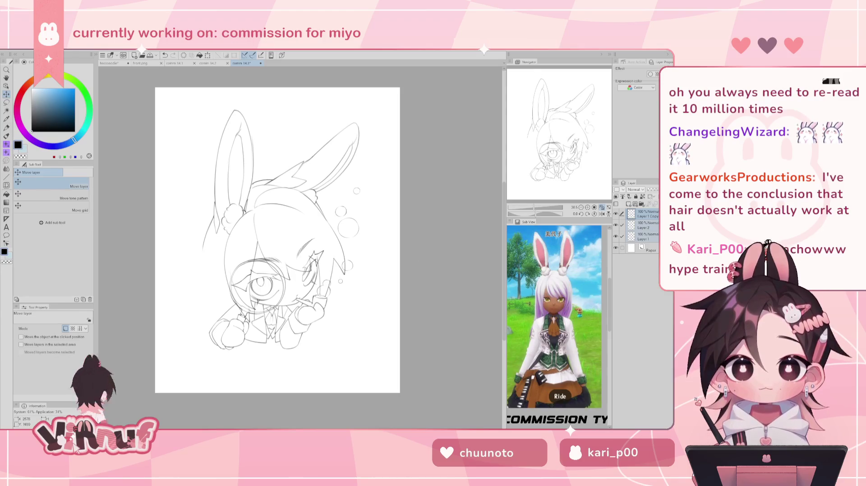
key("b")
left_click(644, 248)
left_click(628, 203)
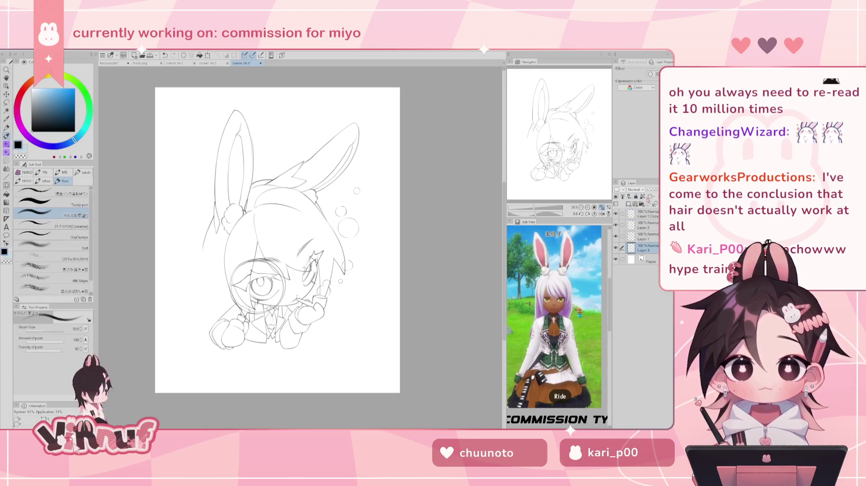
Step: Make an elliptical selection circling the character's head and body
key("m")
left_click(18, 206)
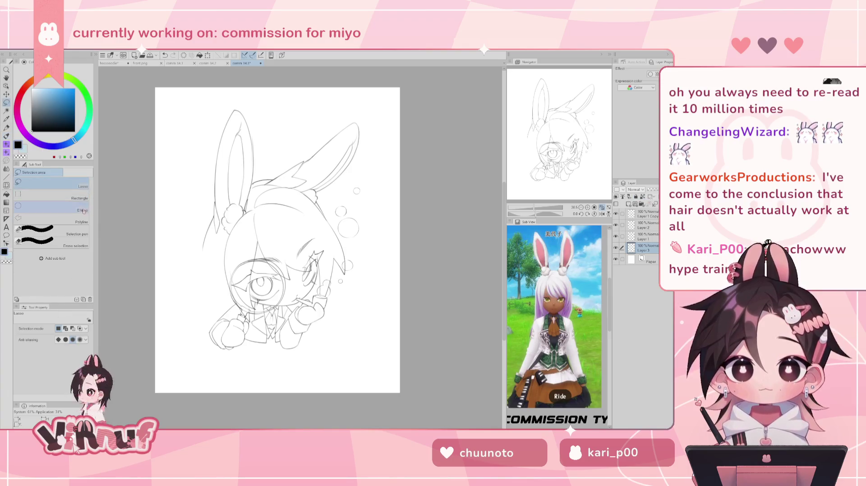
mouse_move(183, 152)
left_mouse_down()
mouse_move(345, 314)
mouse_move(373, 365)
left_mouse_up()
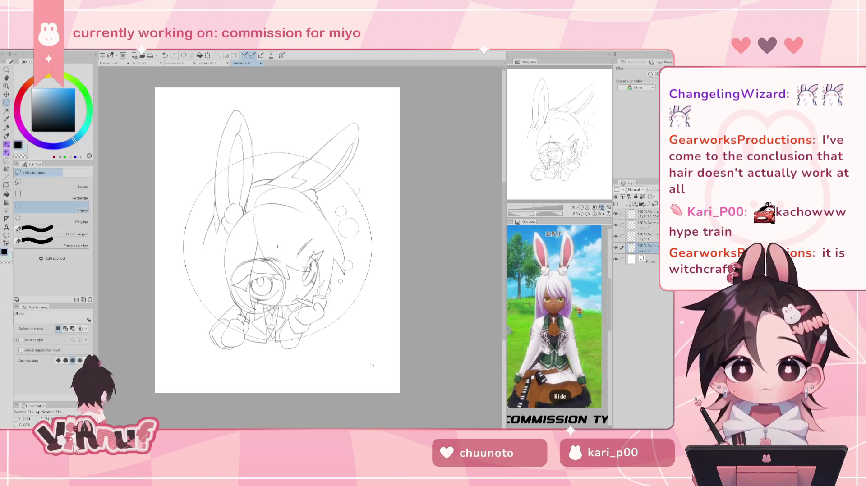
left_click_drag(372, 364, 372, 364)
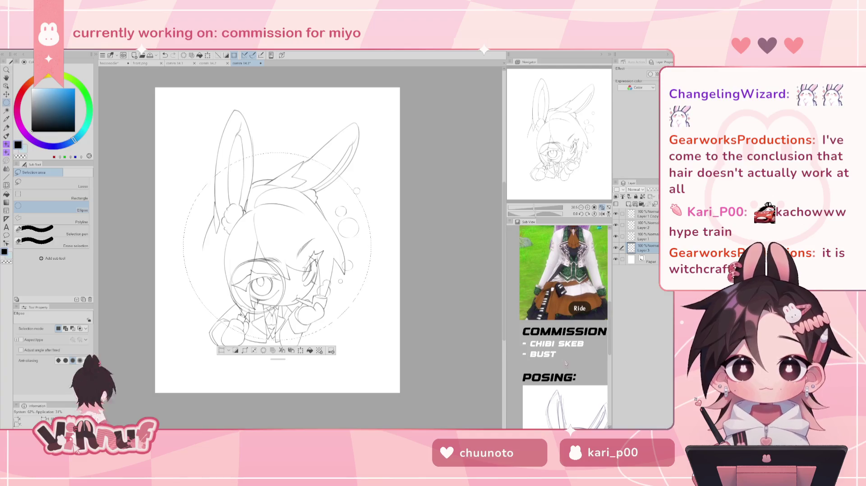
Step: Fill the circular selection with pale grey, referring only to the editing layer, then deselect
left_click(560, 318)
scroll(560, 318, "down", 5)
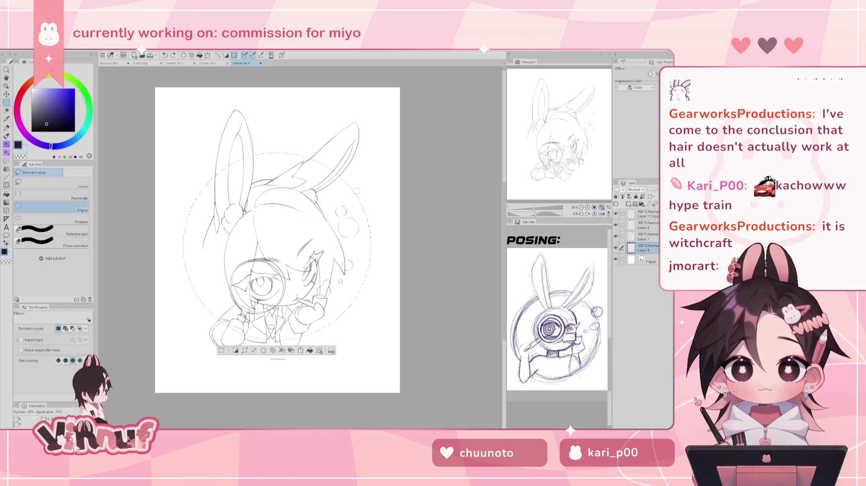
key("g")
left_click(202, 159, "alt")
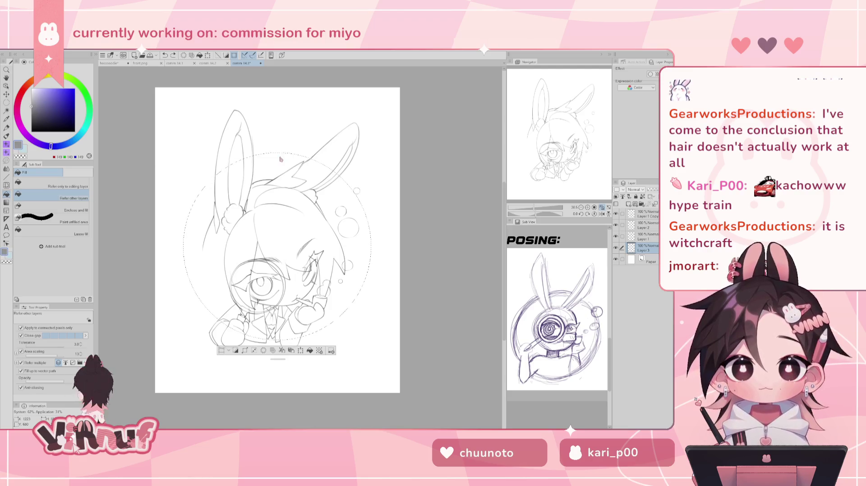
left_click(31, 90)
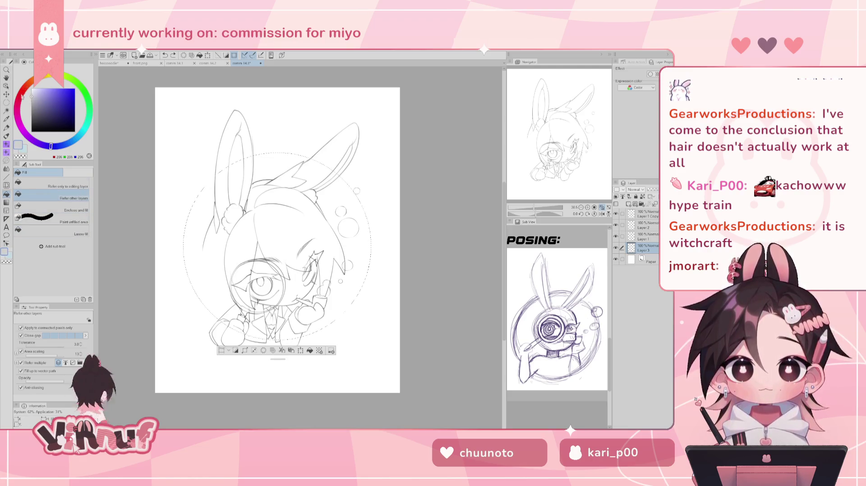
left_click(54, 182)
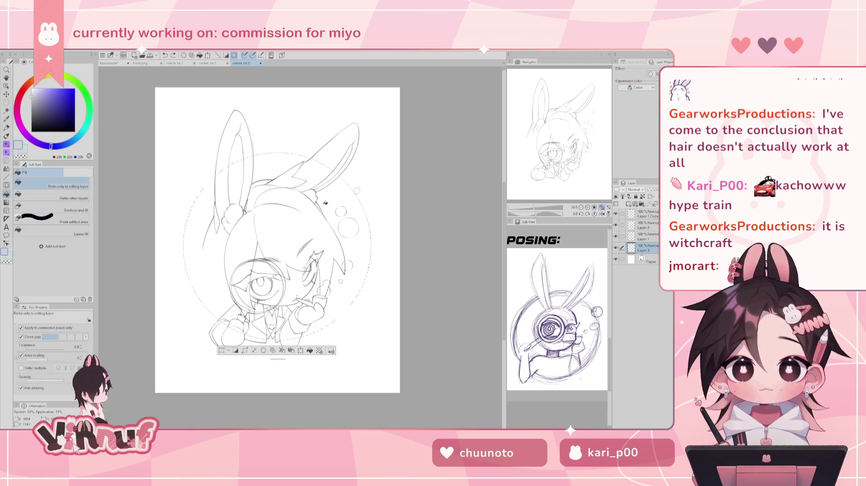
left_click(355, 251)
key("ctrl+d")
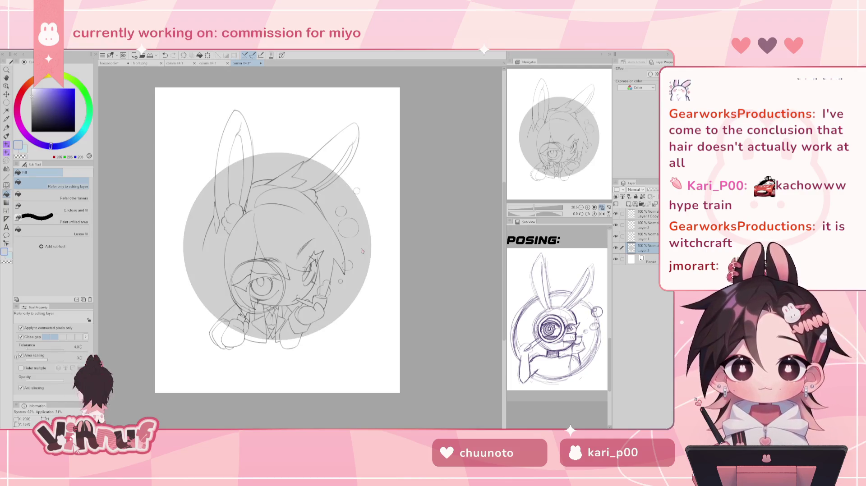
Step: Shrink the grey circle slightly with Ctrl+T, nudge it back into place, and confirm
key("ctrl+t")
left_click_drag(276, 152, 275, 162)
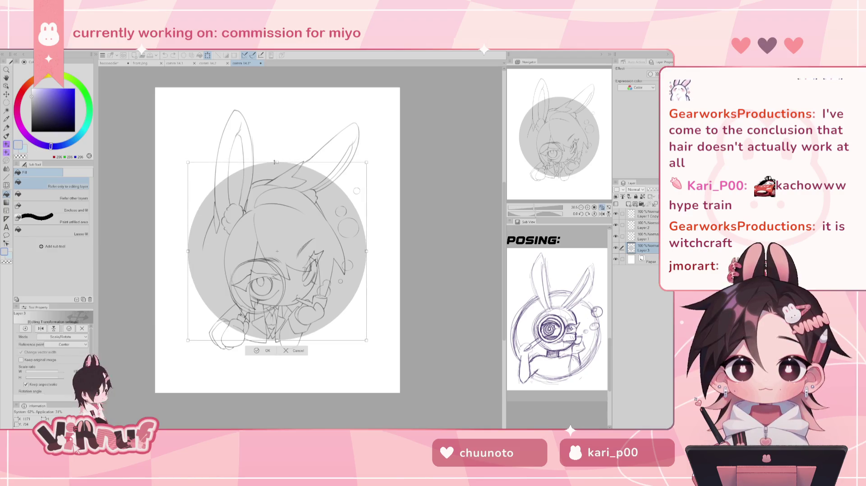
left_click_drag(316, 227, 320, 214)
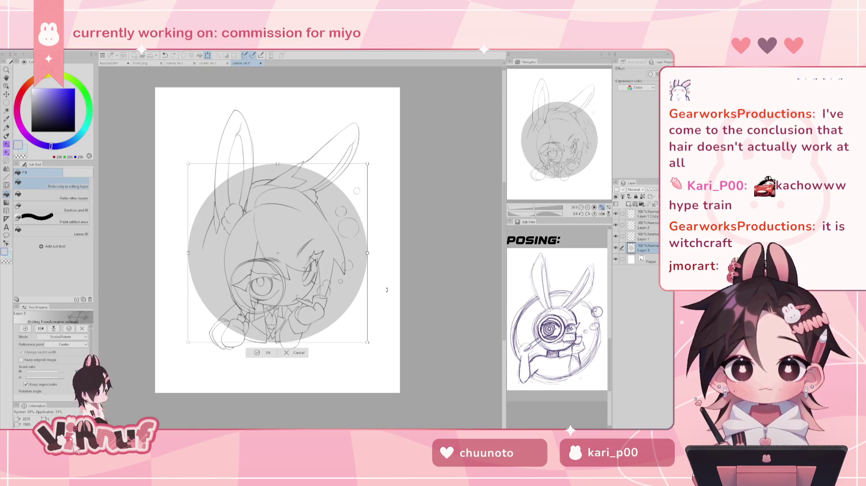
left_click_drag(355, 299, 353, 306)
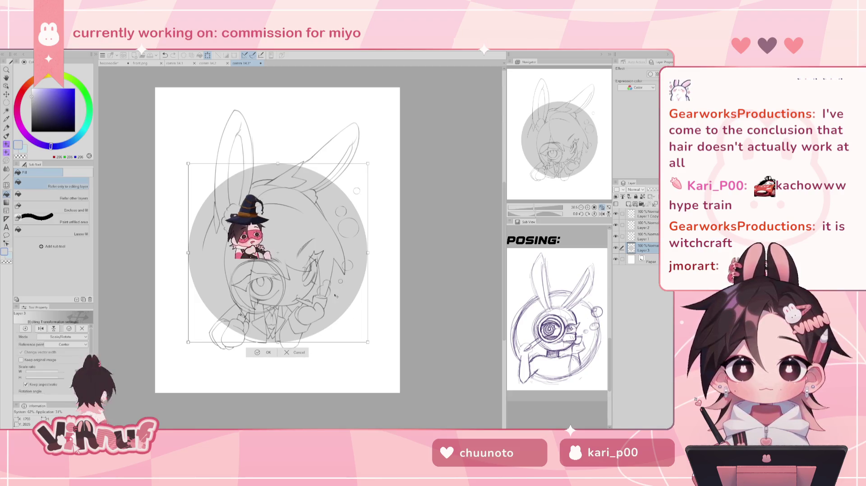
left_click(271, 353)
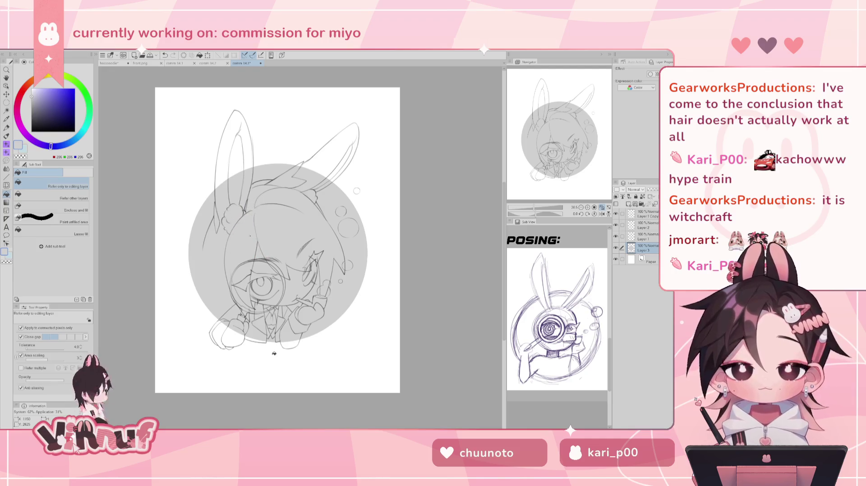
scroll(274, 353, "up", 3)
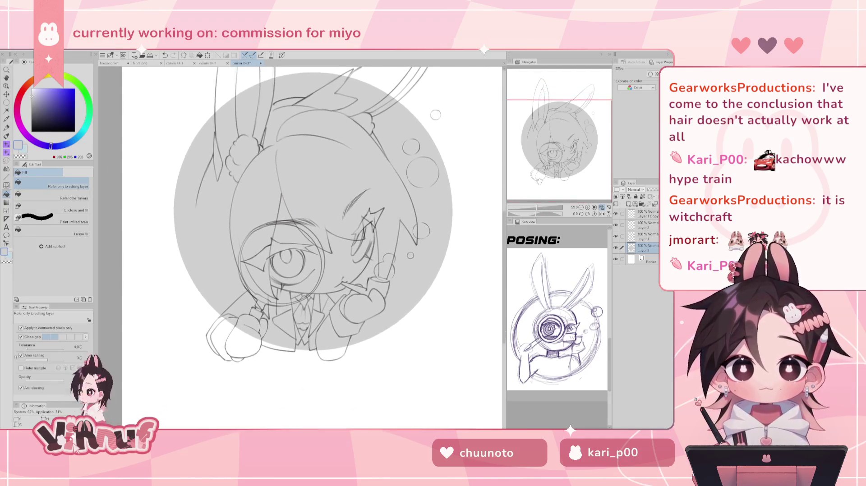
left_click_drag(316, 243, 318, 238)
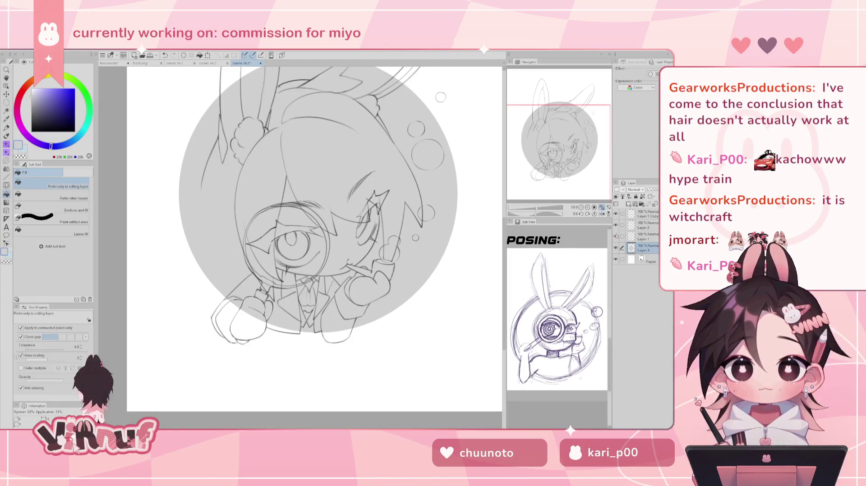
left_click(646, 235)
key("e")
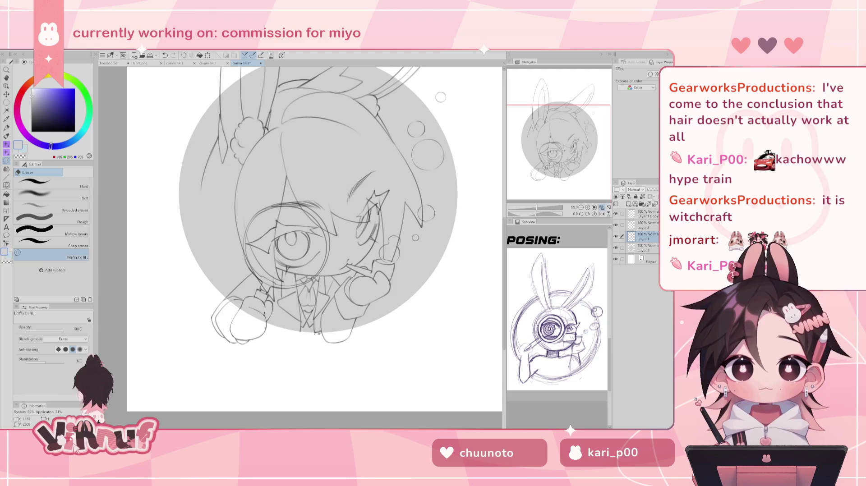
key("ctrl+z")
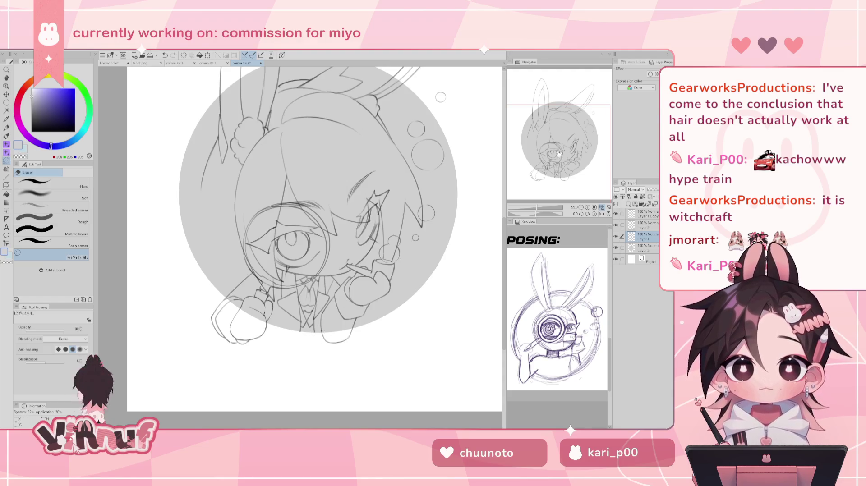
left_click_drag(582, 135, 591, 132)
left_click(615, 236)
left_click(643, 225)
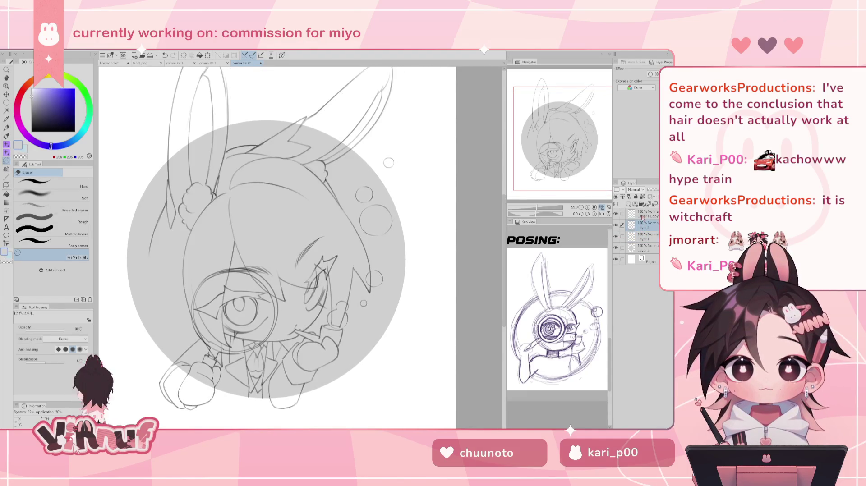
Step: Lasso the small bubble, move it up and right, and resize it
key("m")
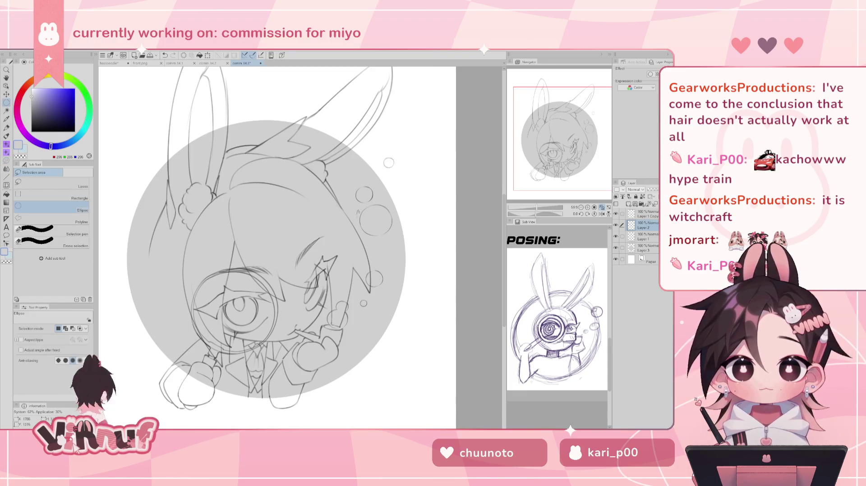
key("m")
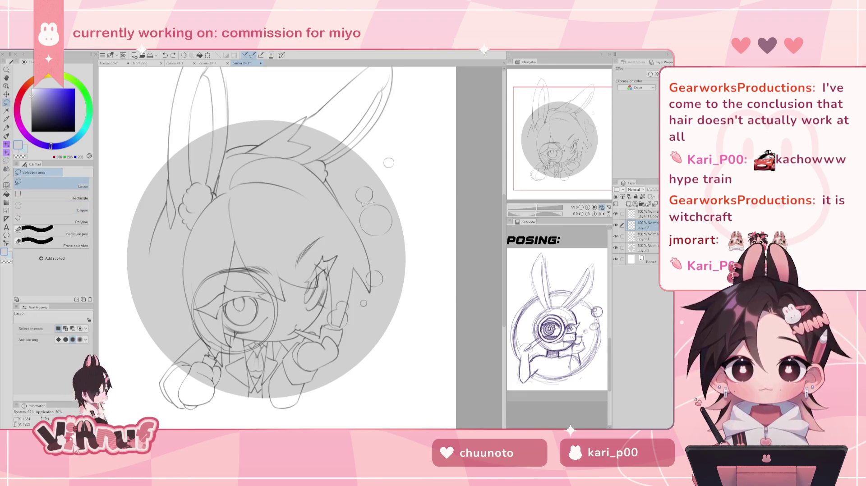
mouse_move(394, 239)
left_mouse_down()
mouse_move(396, 199)
mouse_move(405, 230)
left_mouse_up()
key("k")
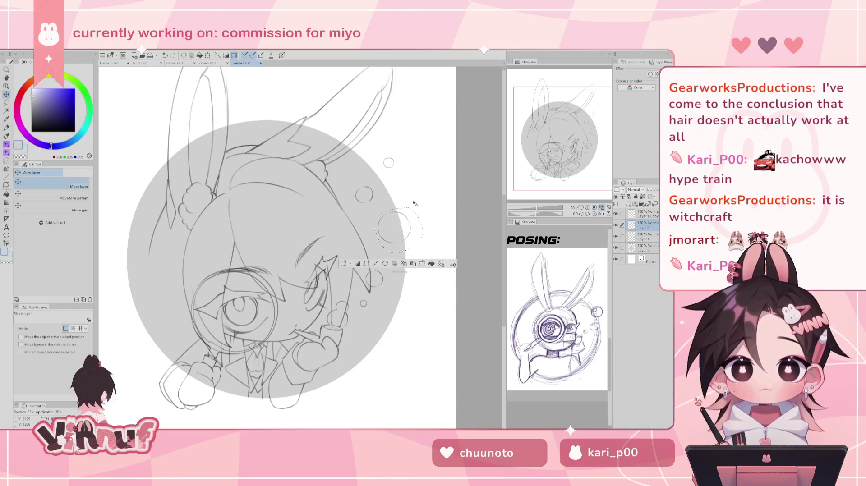
key("ctrl+t")
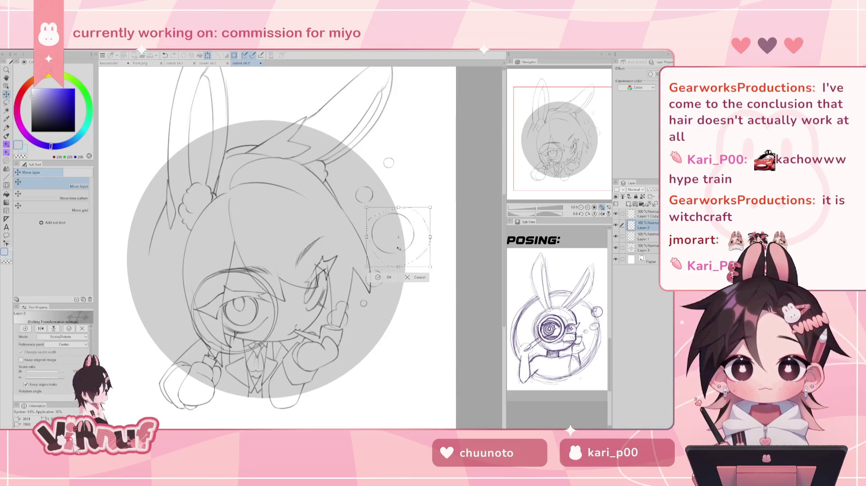
left_click_drag(397, 239, 397, 246)
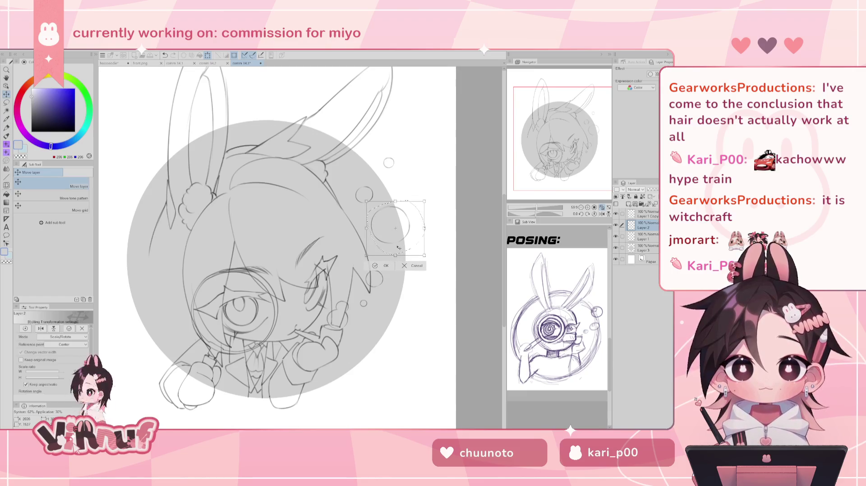
left_click(386, 265)
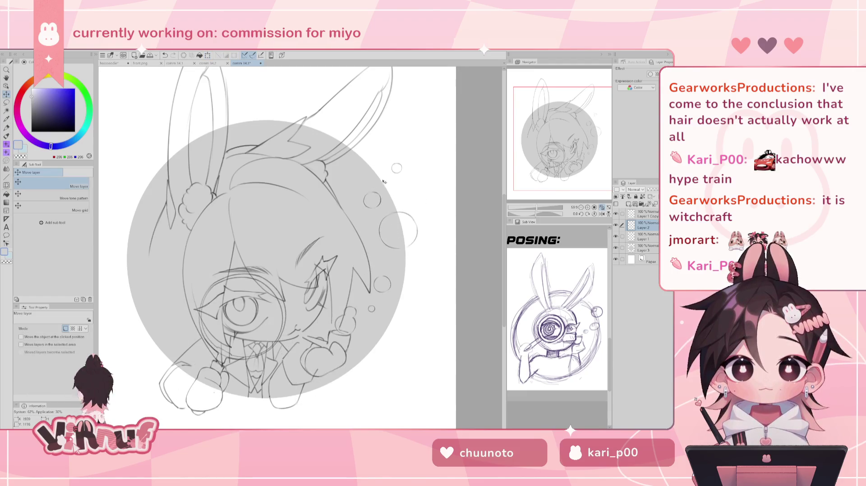
Step: Lasso another small bubble near the ear and rescale it
key("m")
left_click_drag(371, 182, 386, 213)
key("ctrl+t")
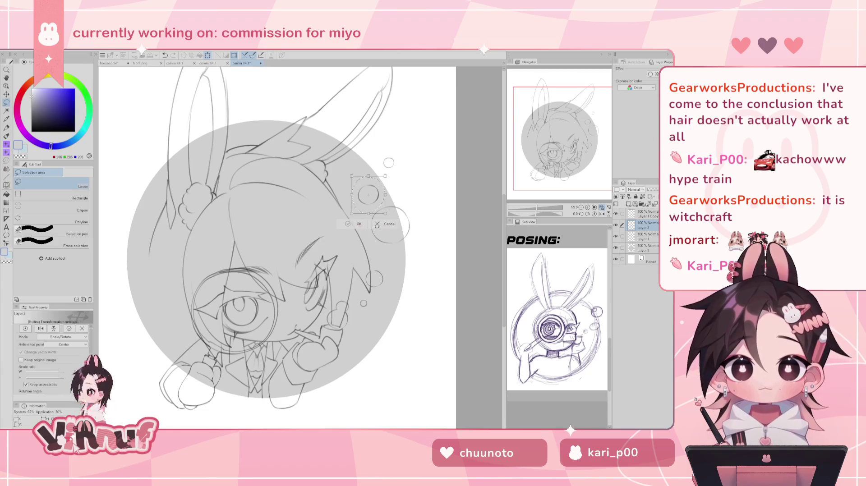
key("Return")
key("j")
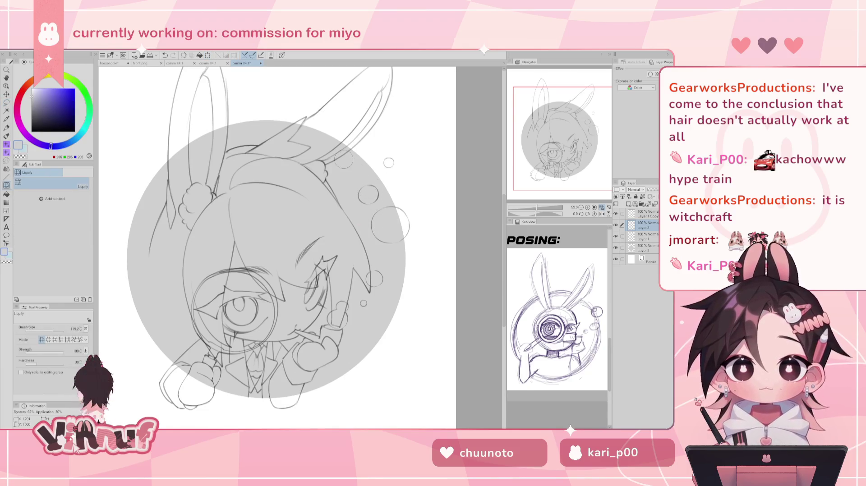
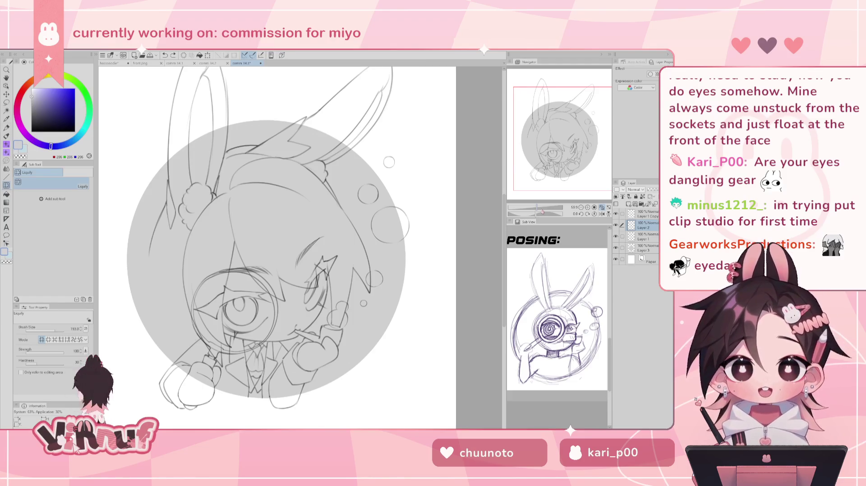
Step: Fit the page in view and lower Layer 3's opacity so the grey circle turns pale
left_click_drag(537, 208, 533, 208)
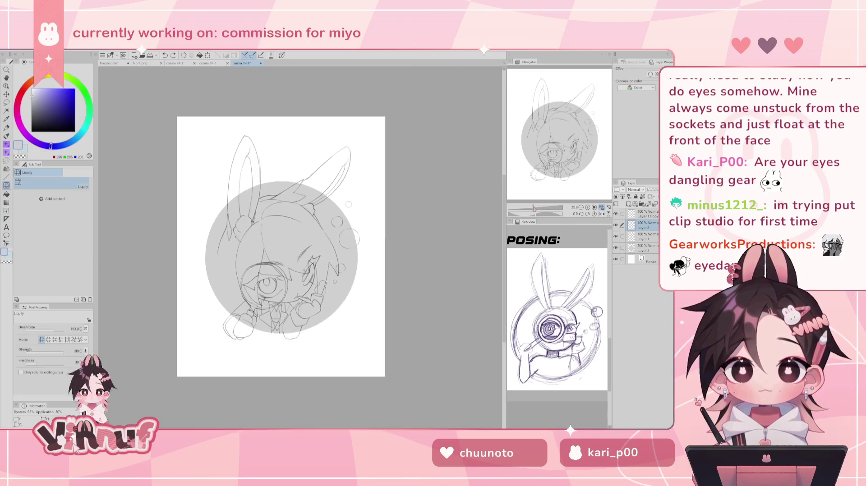
left_click(645, 248)
left_click_drag(656, 189, 651, 189)
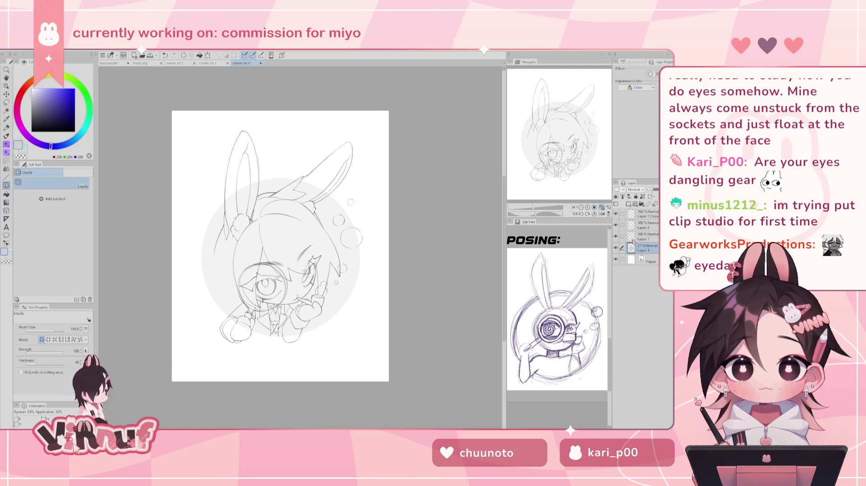
Step: On Layer 1, hide and reshow the ear and head sketch lines, zooming in on the character
left_click(645, 237)
left_click(615, 213)
key("ctrl+plus")
left_click_drag(616, 214, 615, 236)
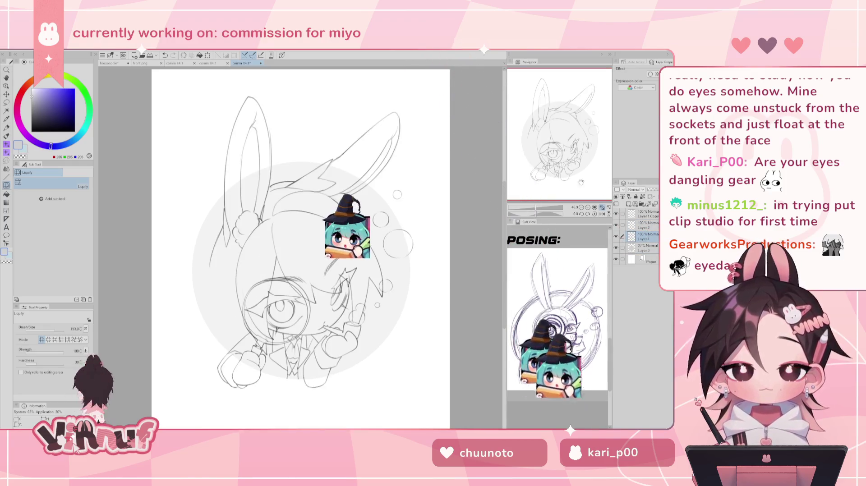
Step: Set the pen colour to black, then move to Layer 1 Copy after comparing Layer 1
key("p")
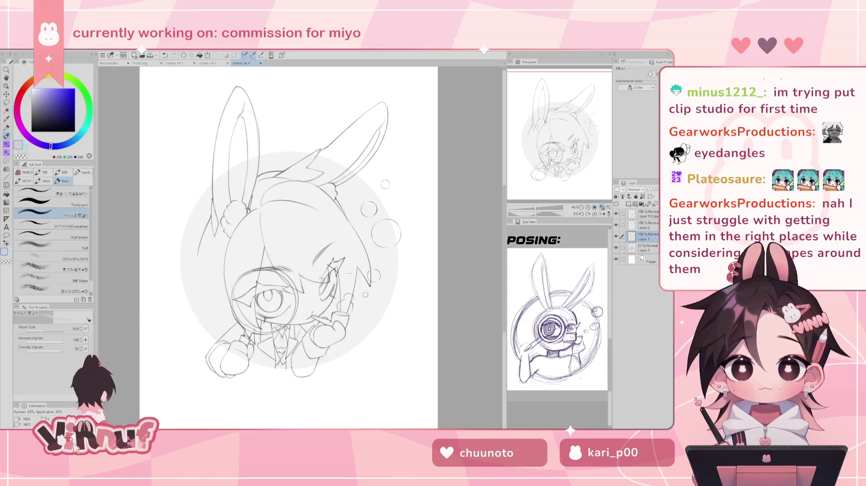
left_click(54, 103)
left_click(347, 261, "alt")
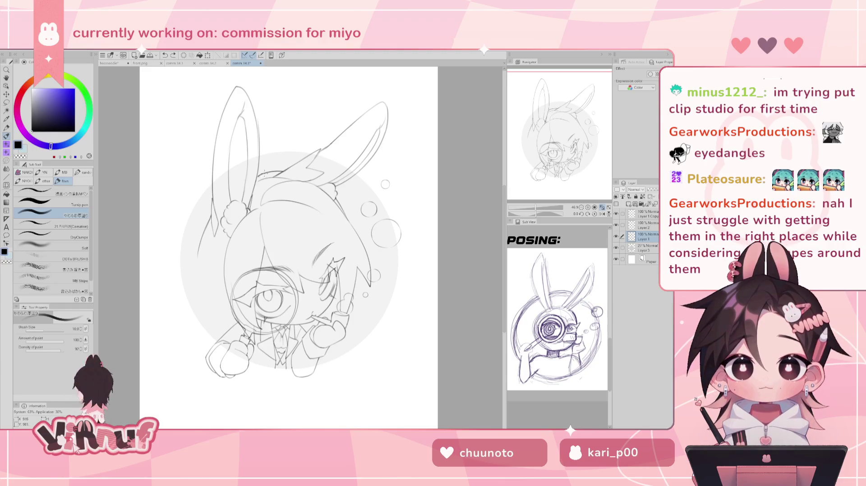
key("e")
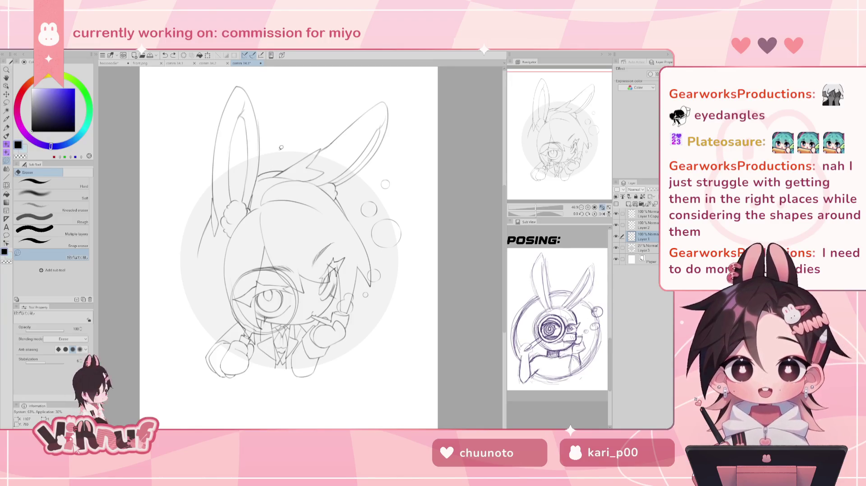
key("b")
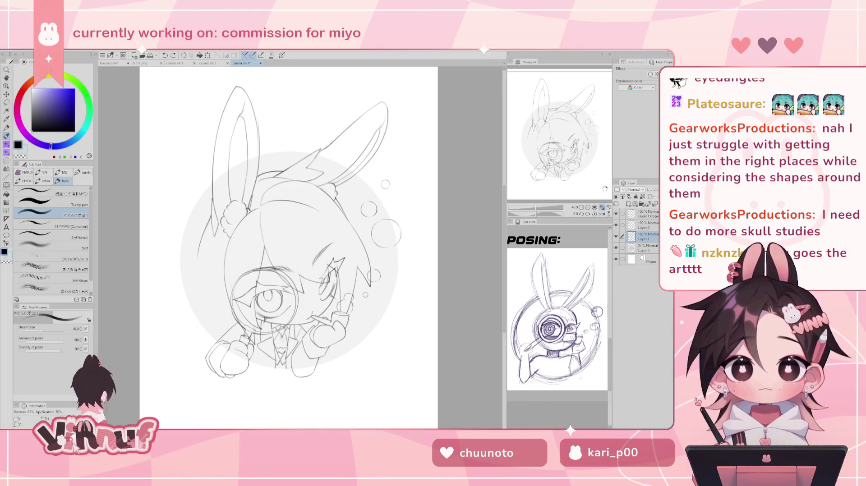
left_click(616, 237)
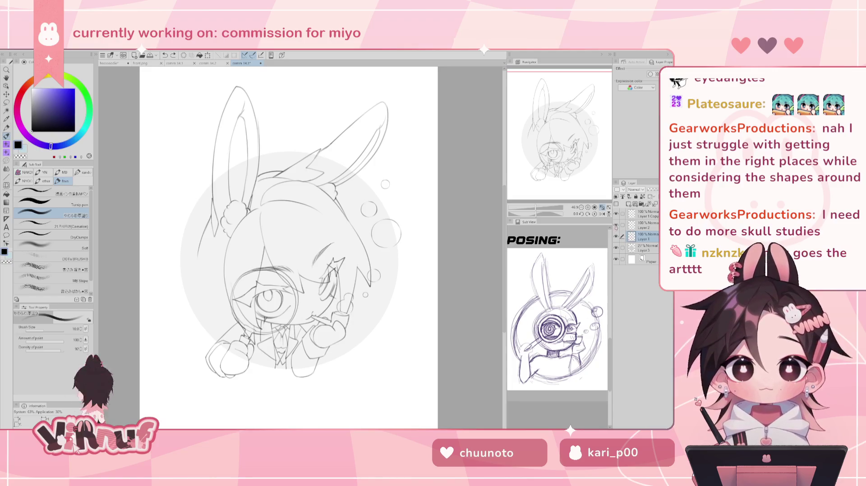
left_click(637, 213)
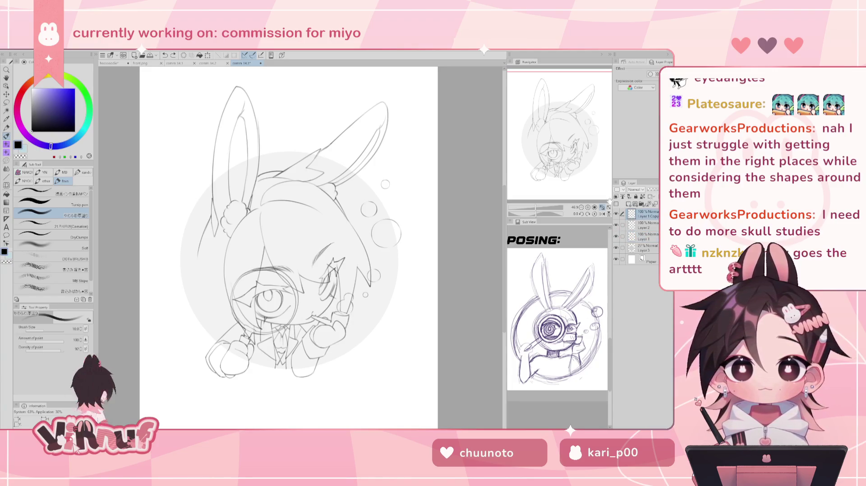
Step: Lasso the lines around the eye, nudge them into place, and deselect
key("m")
left_click_drag(338, 235, 330, 252)
key("k")
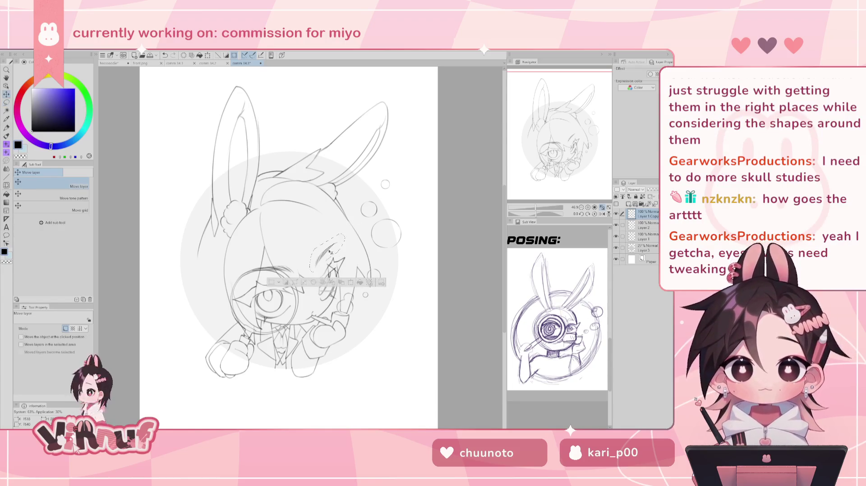
key("ctrl+d")
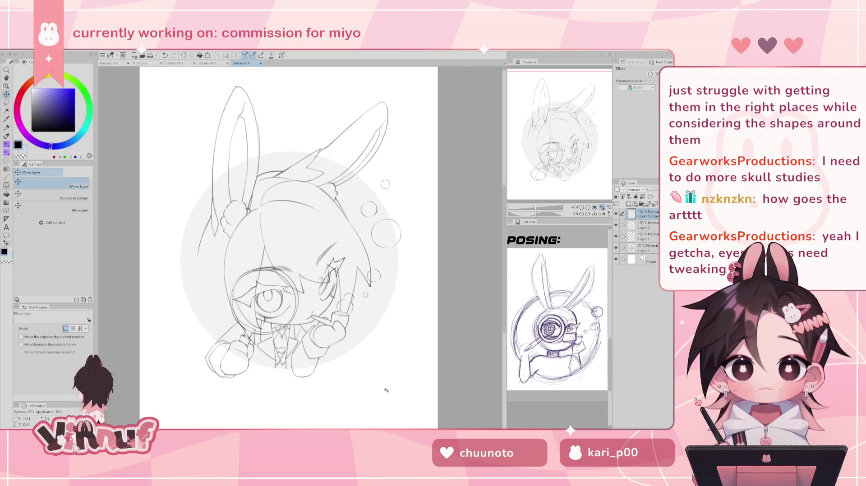
Step: Mirror the view and try strokes down the left side of the head, undoing each
key("h")
key("h")
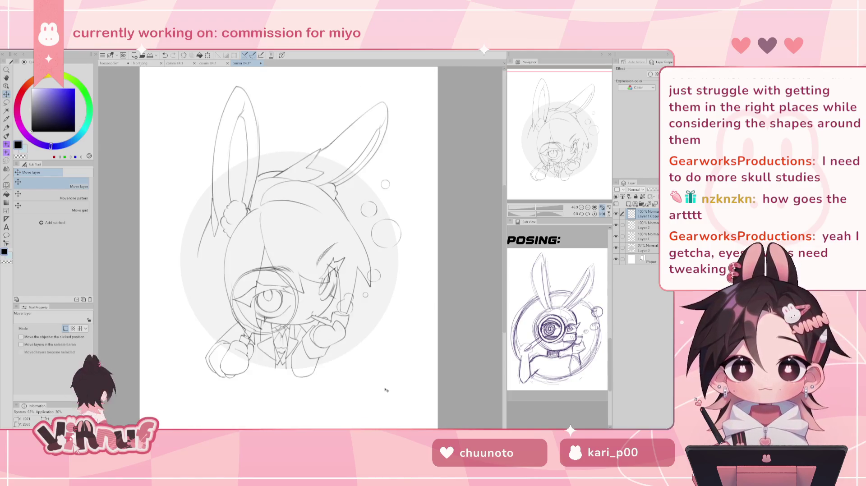
key("p")
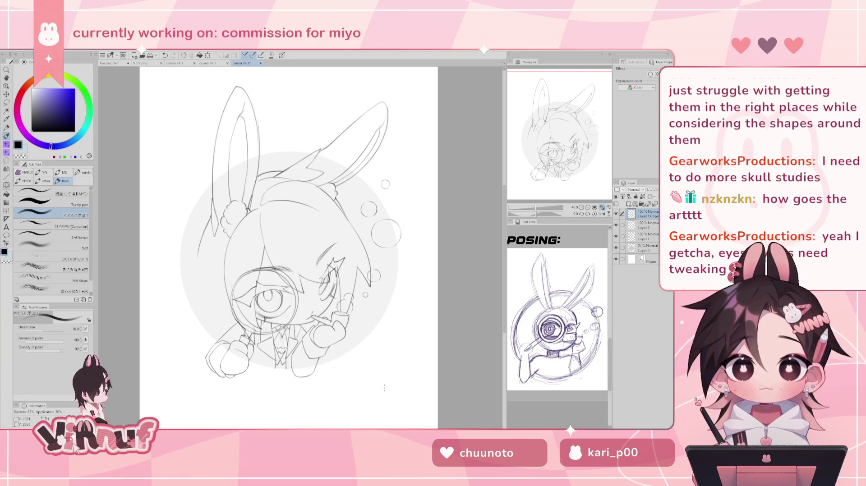
left_click_drag(200, 255, 215, 349)
key("ctrl+z")
left_click_drag(201, 250, 196, 318)
key("ctrl+z")
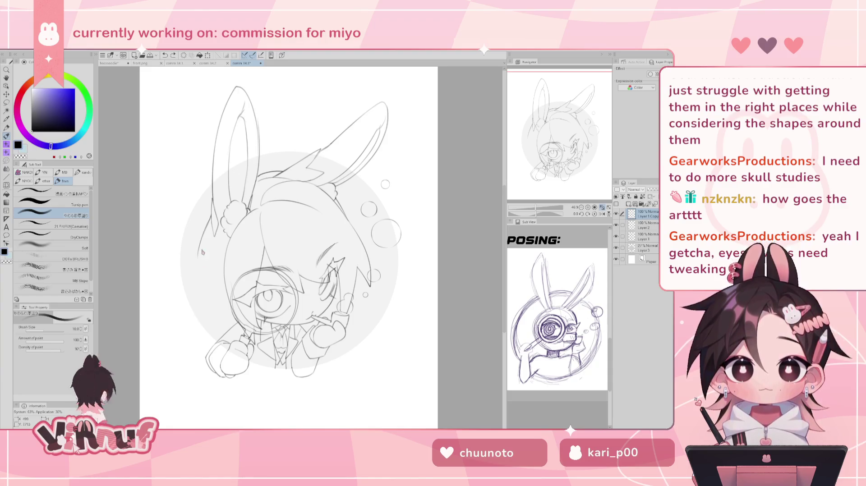
left_click_drag(201, 251, 197, 316)
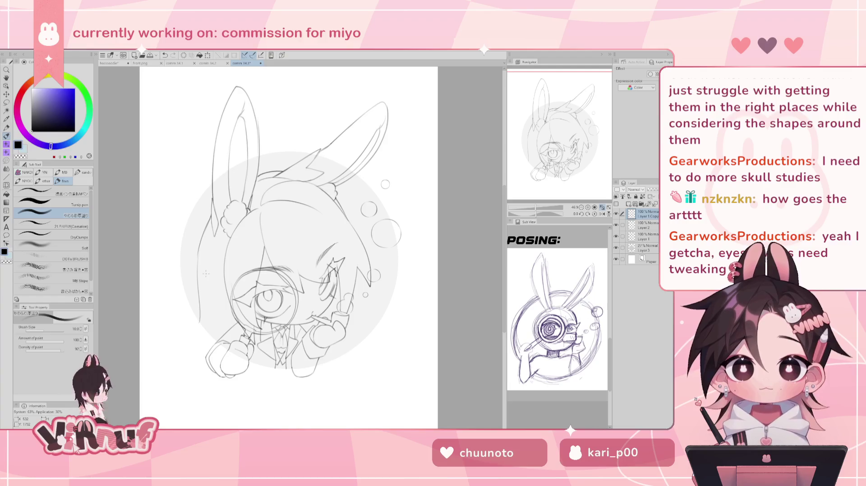
key("ctrl+z")
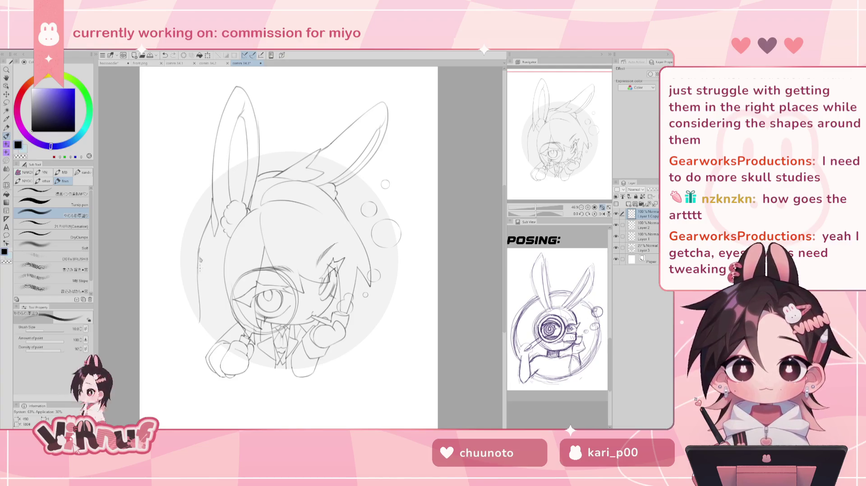
left_click_drag(199, 250, 200, 270)
key("ctrl+z")
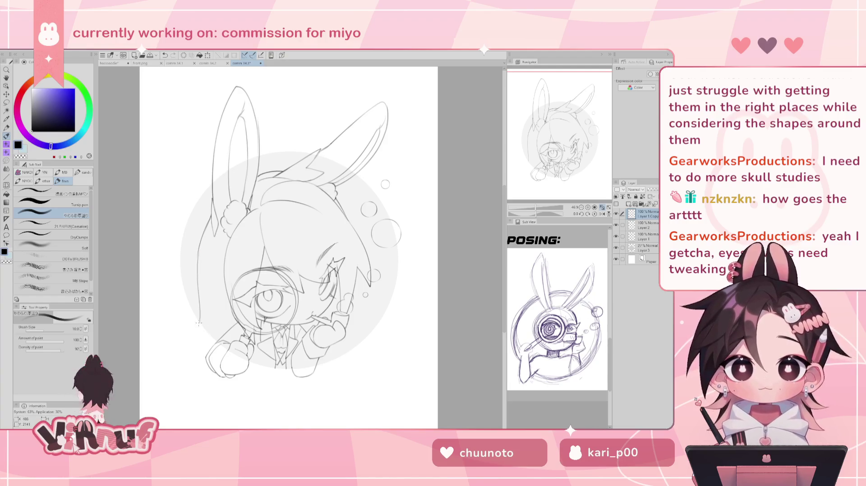
key("e")
key("ctrl+z")
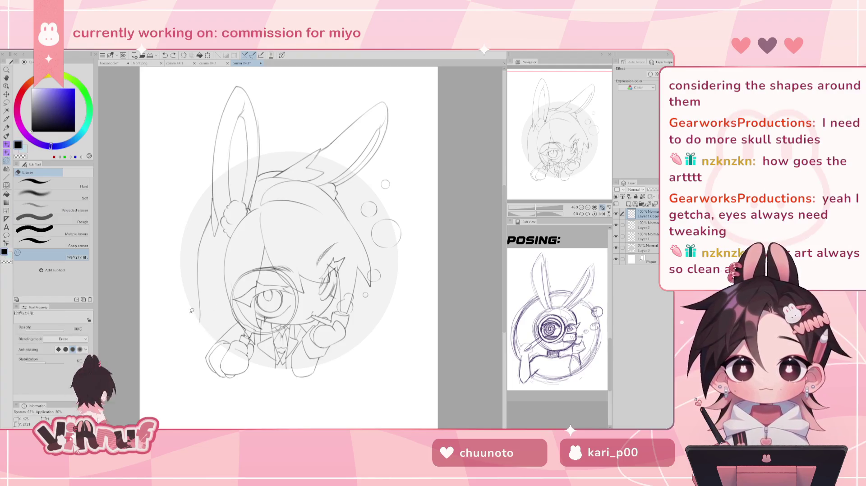
key("b")
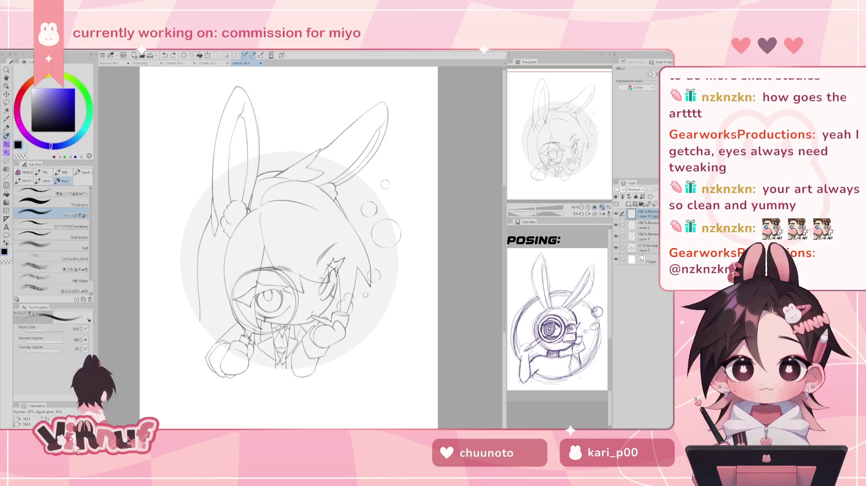
Step: Try a small stroke on the lower body, undo it, and check the mirrored view
left_click_drag(337, 347, 337, 356)
key("ctrl+z")
key("ctrl+z")
key("ctrl+z")
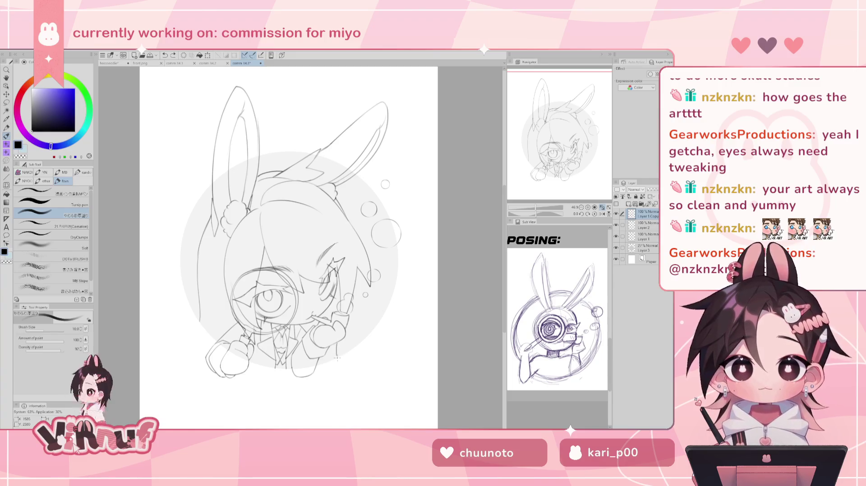
key("ctrl+z")
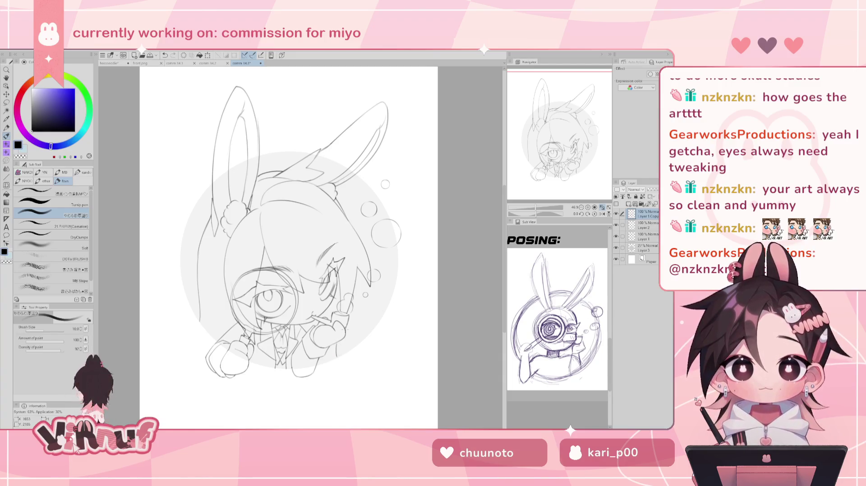
key("h")
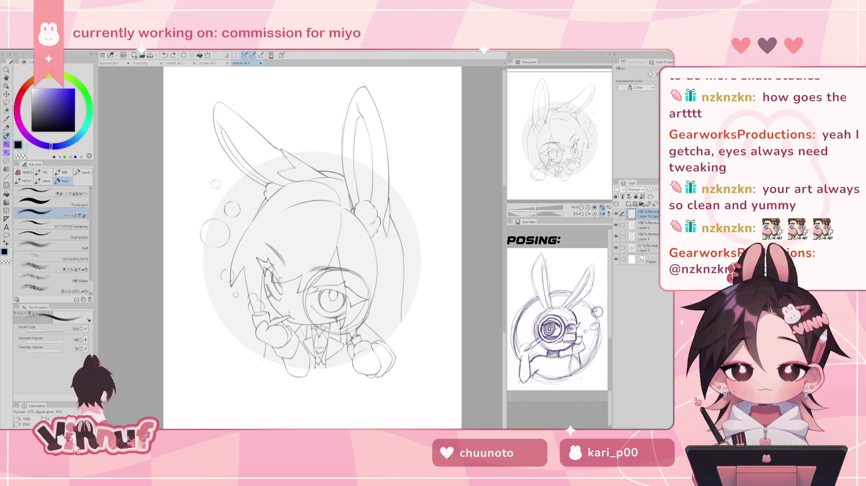
key("h")
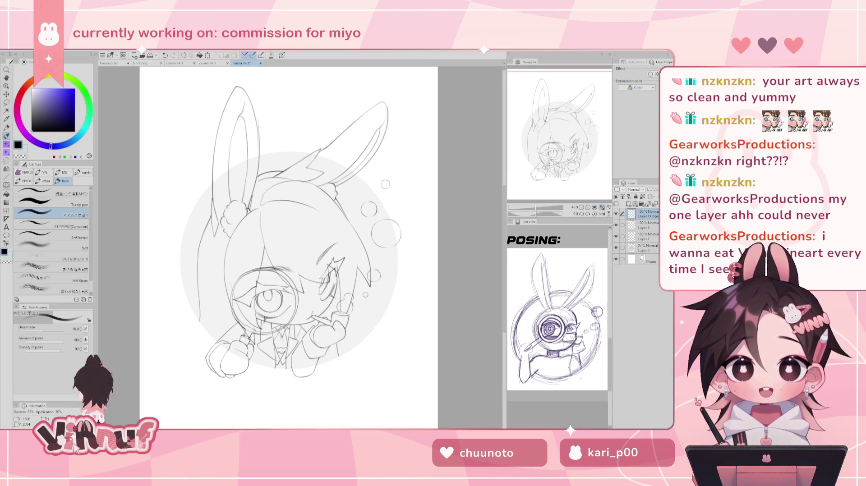
Step: Toggle Layer 1 Copy and Layer 1 visibility to find the eye, magnifier and hand lines
left_click(616, 214)
left_click(616, 214)
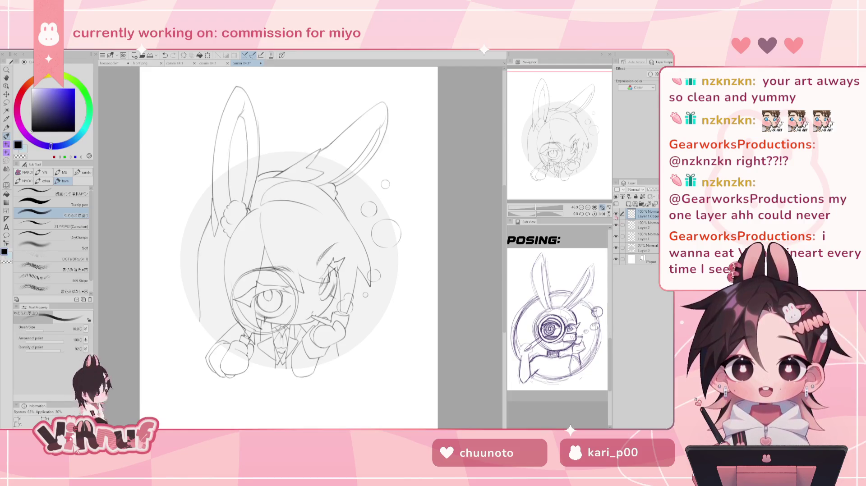
left_click(616, 214)
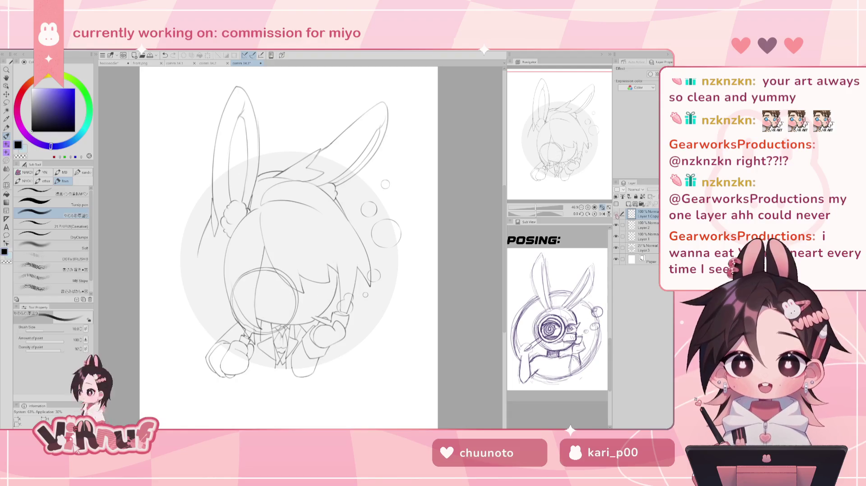
left_click(616, 236)
left_click(616, 237)
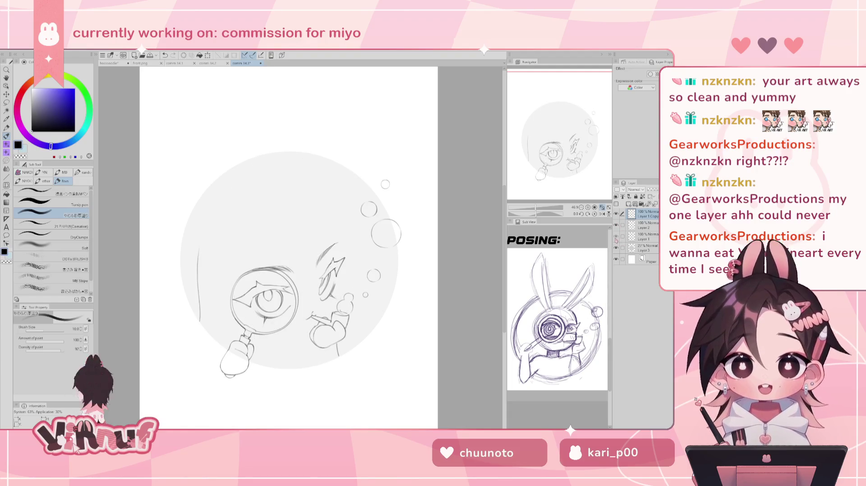
left_click(616, 214)
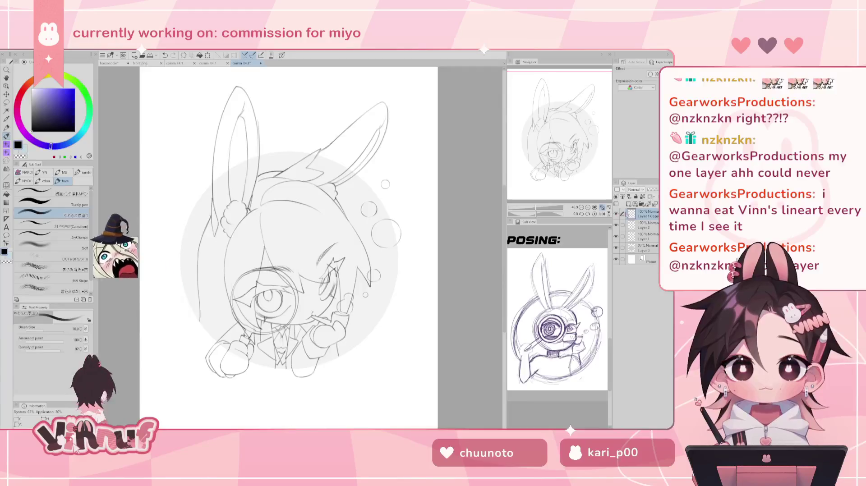
Step: Lasso lines by the head and right hand, try copying them to a new layer, then undo
key("m")
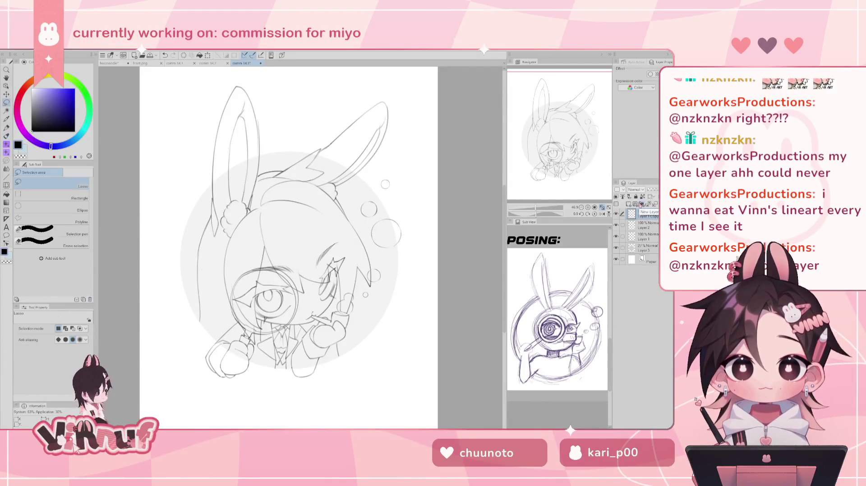
left_click_drag(201, 232, 197, 234)
left_click_drag(350, 337, 345, 341)
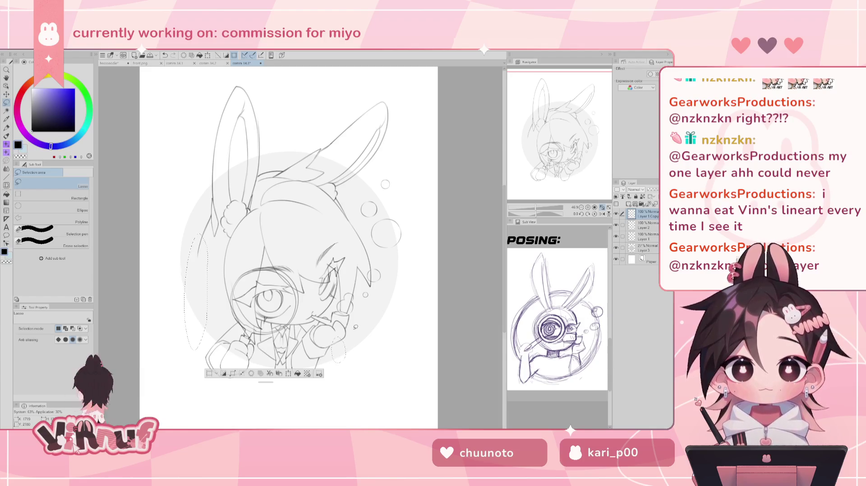
left_click(641, 238)
key("ctrl+c")
key("ctrl+v")
key("ctrl+z")
key("ctrl+d")
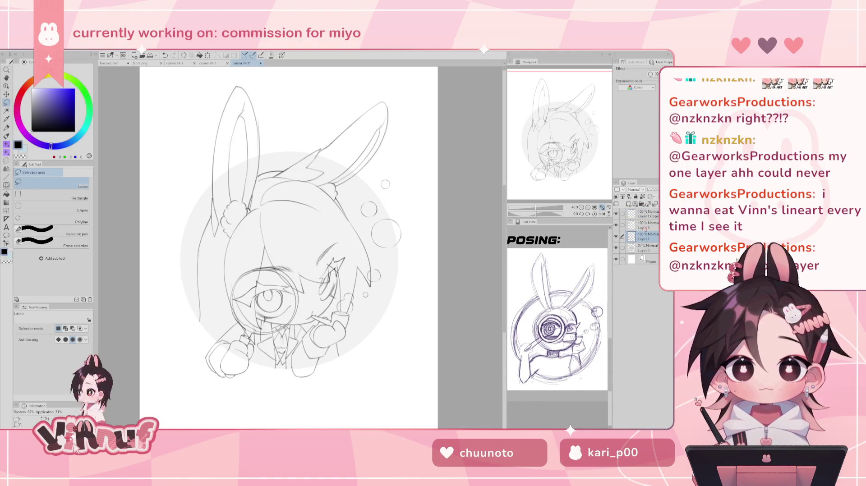
Step: Toggle Layer 1 and Layer 2 visibility to compare their body, magnifier and hand lines
left_click(616, 237)
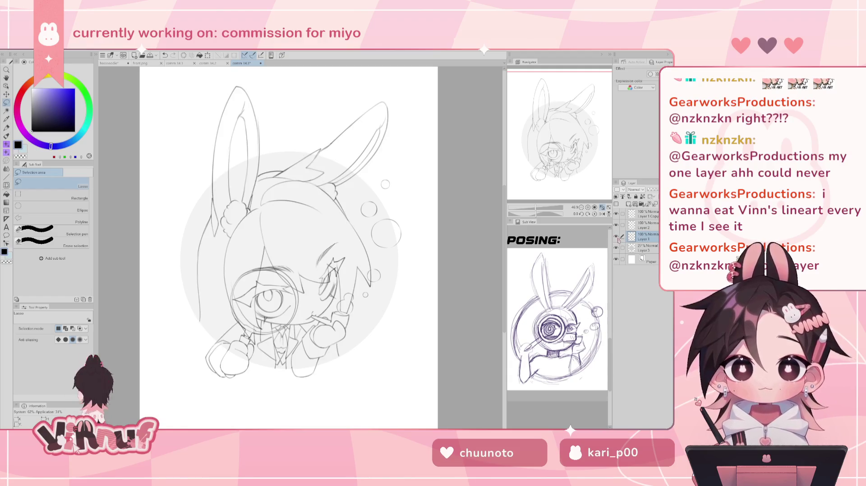
left_click(616, 226)
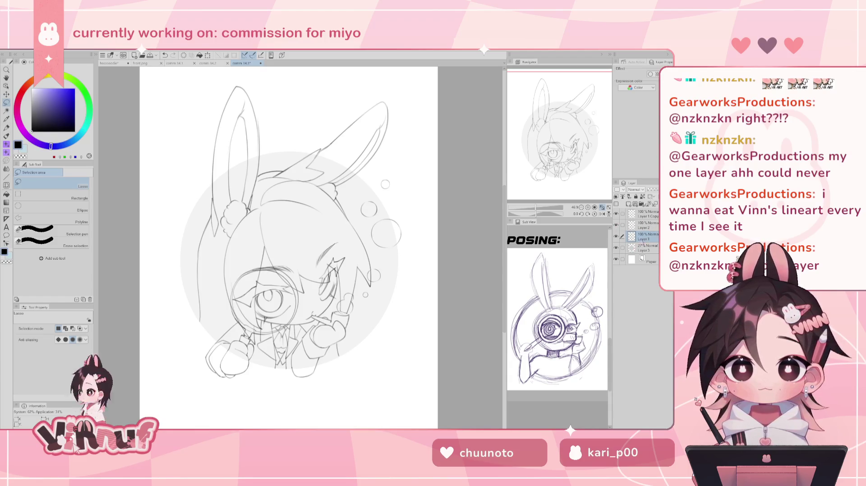
left_click(616, 237)
left_click(616, 226)
left_click(615, 237)
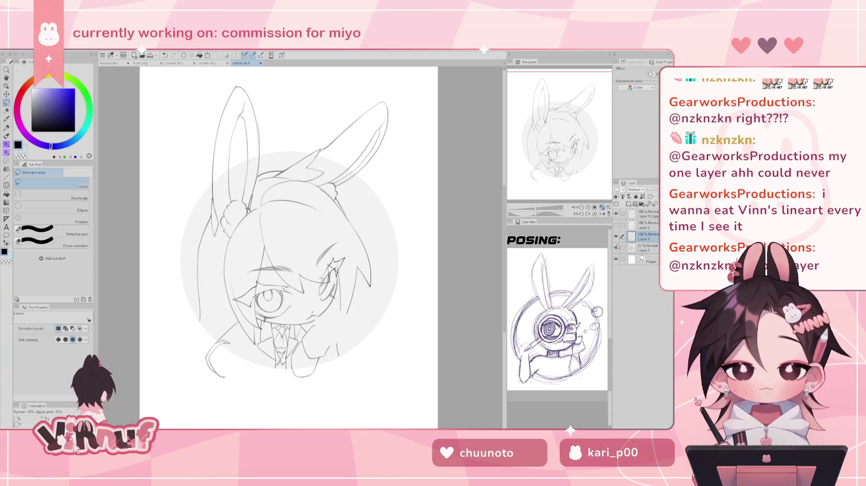
left_click(616, 225)
Step: Erase stray lines over the hand and magnifier handle, undoing each erase
key("e")
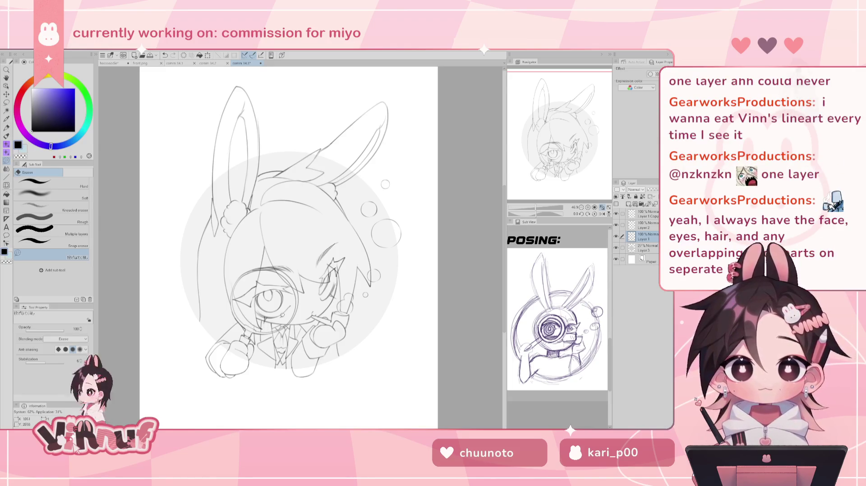
key("ctrl+z")
left_click_drag(281, 327, 276, 329)
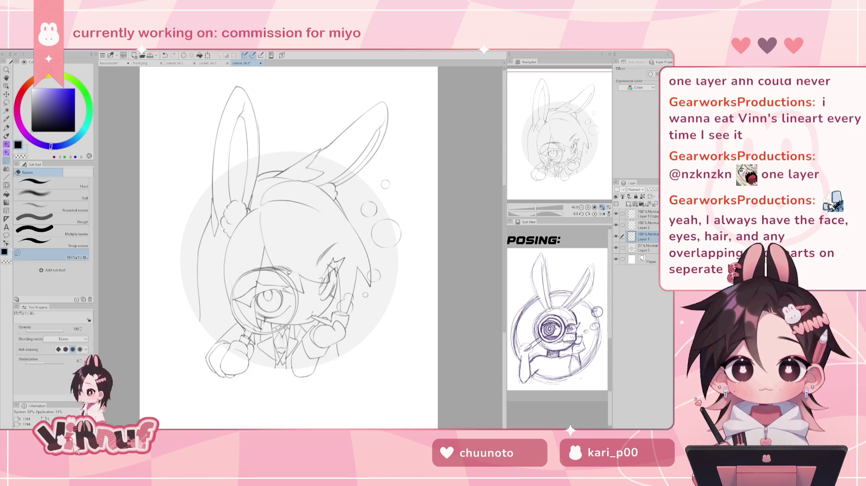
key("ctrl+z")
left_click_drag(254, 330, 264, 333)
key("ctrl+z")
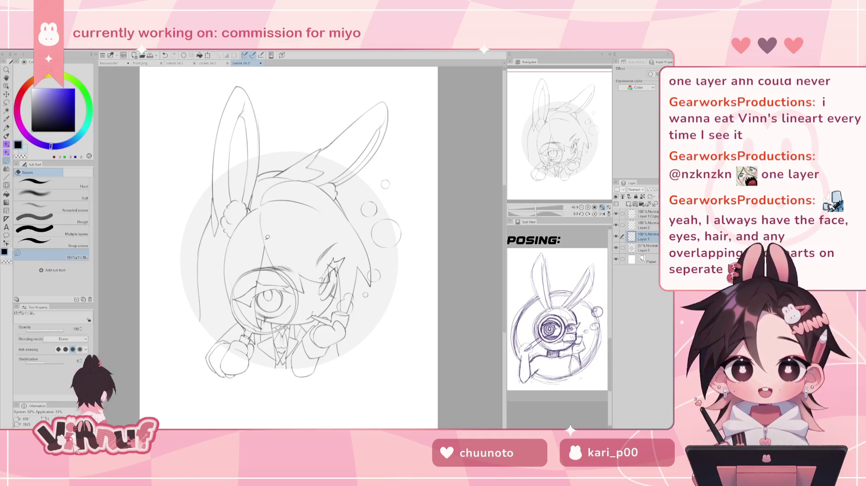
scroll(267, 237, "up", 2)
scroll(270, 252, "up", 2)
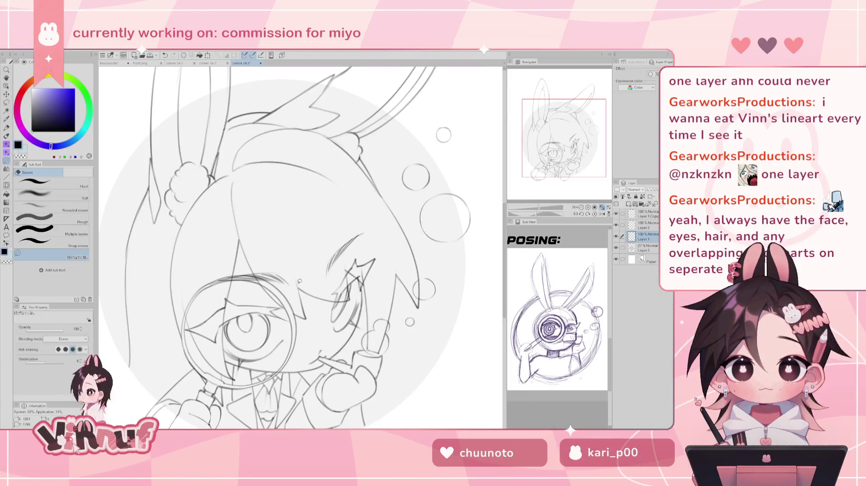
Step: Zoom onto the eye and try short pen lines beside it, undoing each attempt
left_click_drag(303, 313, 329, 253)
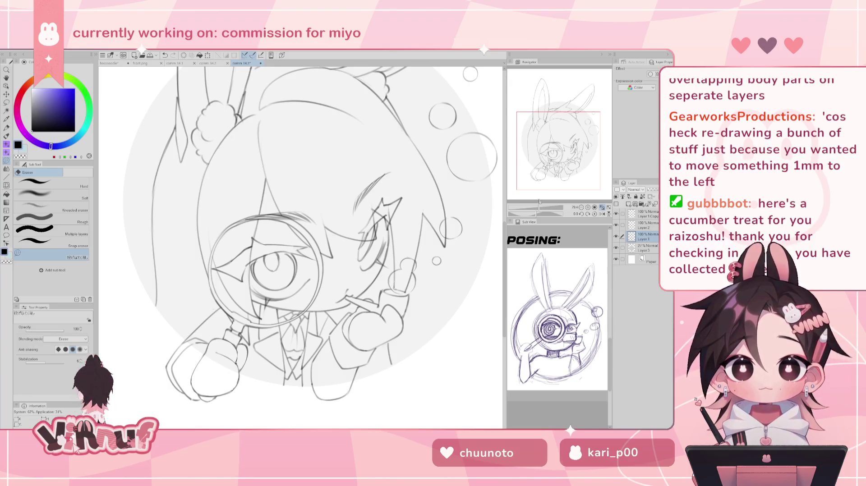
left_click_drag(558, 181, 561, 137)
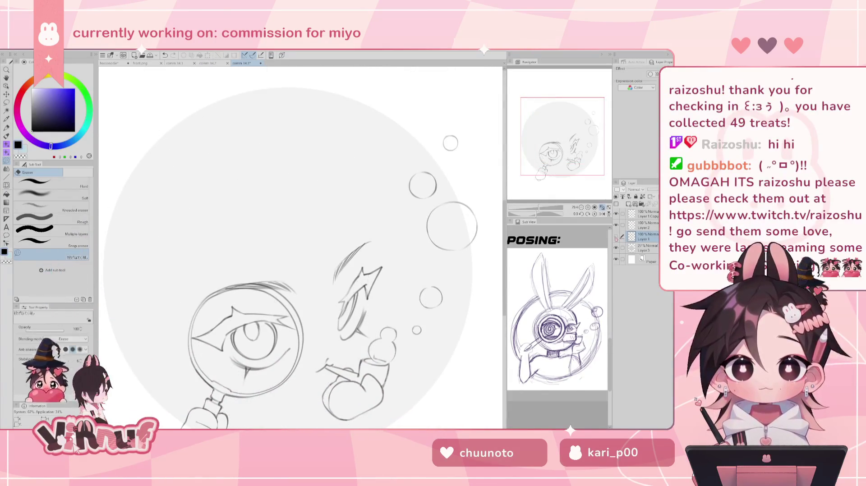
key("p")
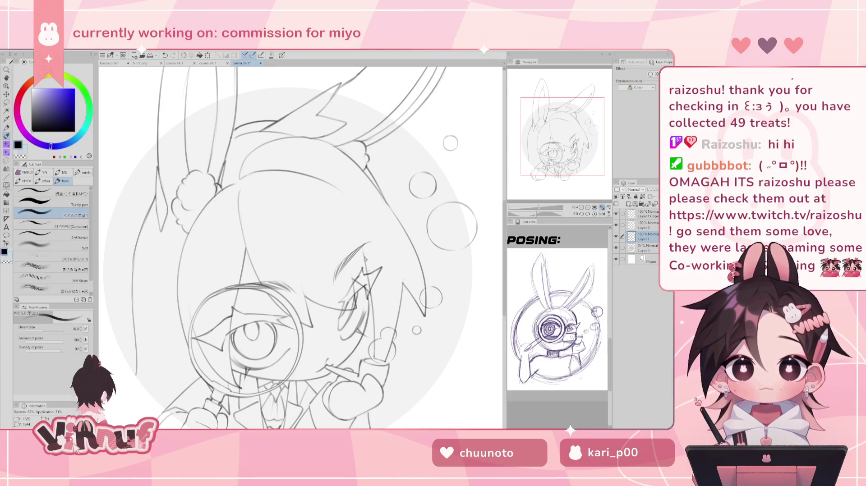
key("ctrl+z")
mouse_move(363, 242)
left_mouse_down()
mouse_move(367, 284)
mouse_move(364, 273)
left_mouse_up()
key("ctrl+z")
key("ctrl+z")
left_click_drag(363, 236, 366, 282)
key("ctrl+z")
key("ctrl+z")
left_click_drag(363, 252, 367, 282)
key("ctrl+z")
left_click_drag(363, 235, 367, 284)
key("ctrl+z")
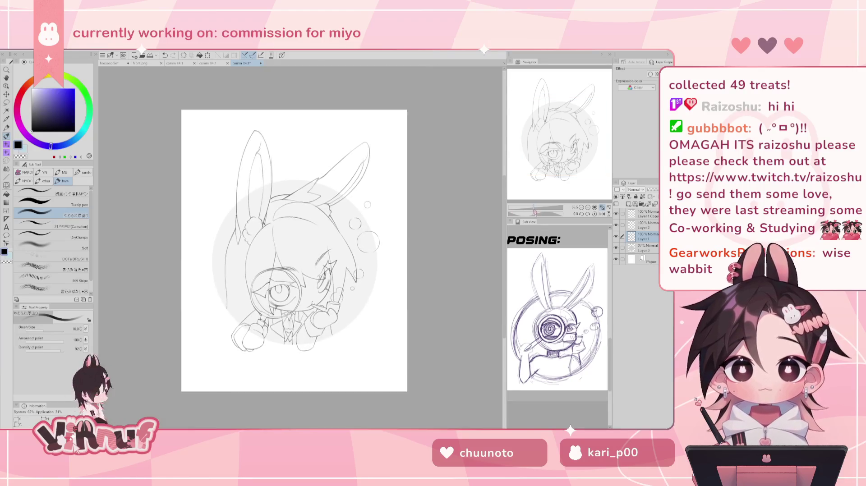
key("ctrl+0")
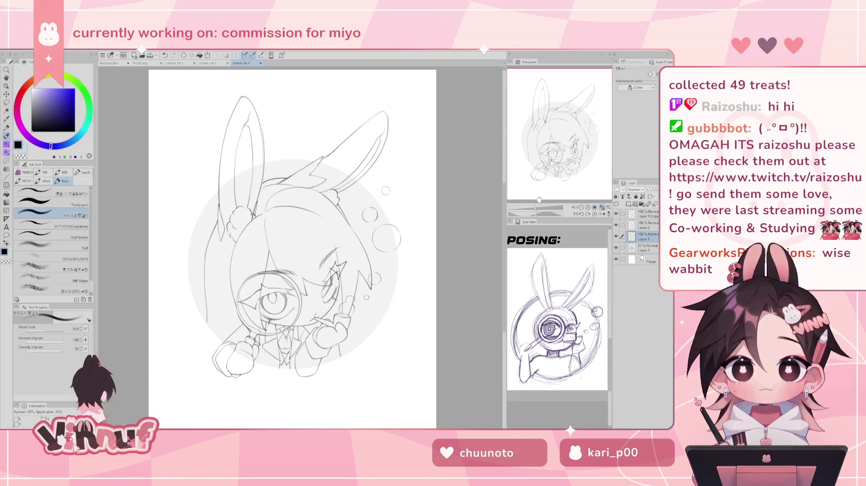
left_click_drag(534, 208, 532, 207)
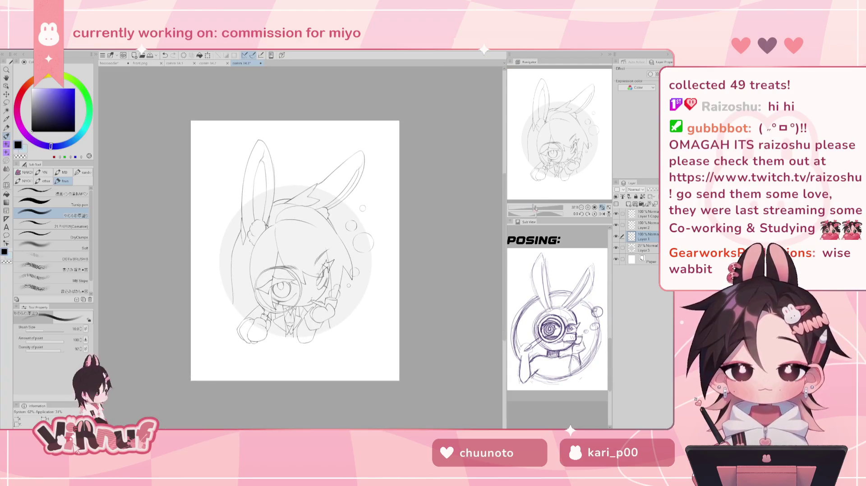
key("h")
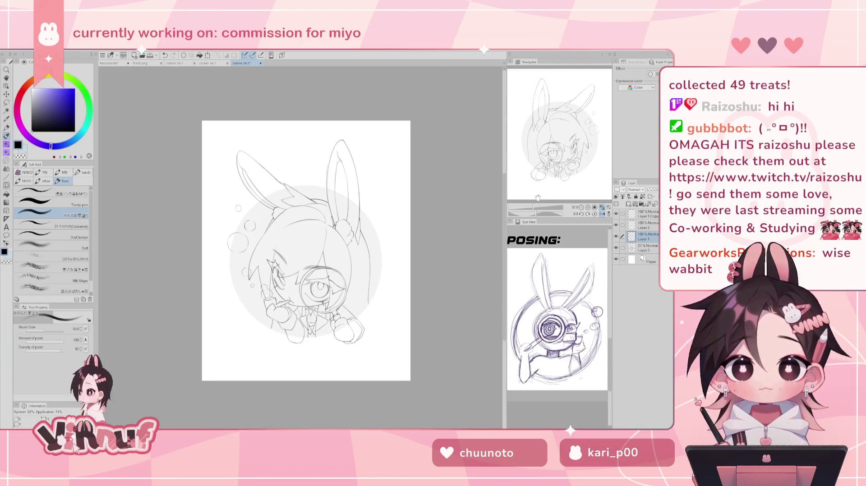
key("h")
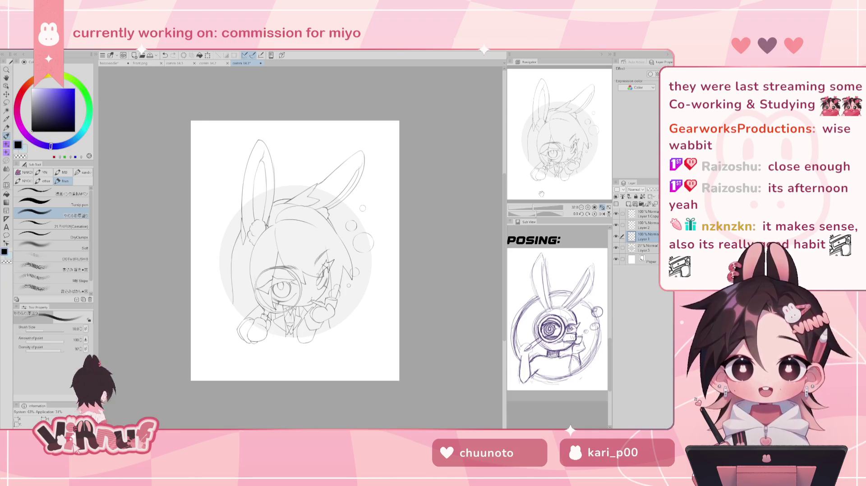
left_click(616, 237)
left_click_drag(533, 207, 535, 208)
key("h")
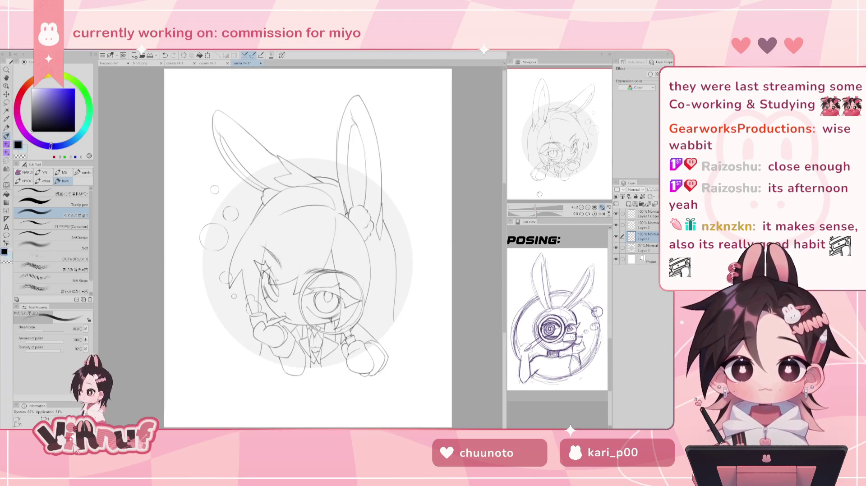
key("h")
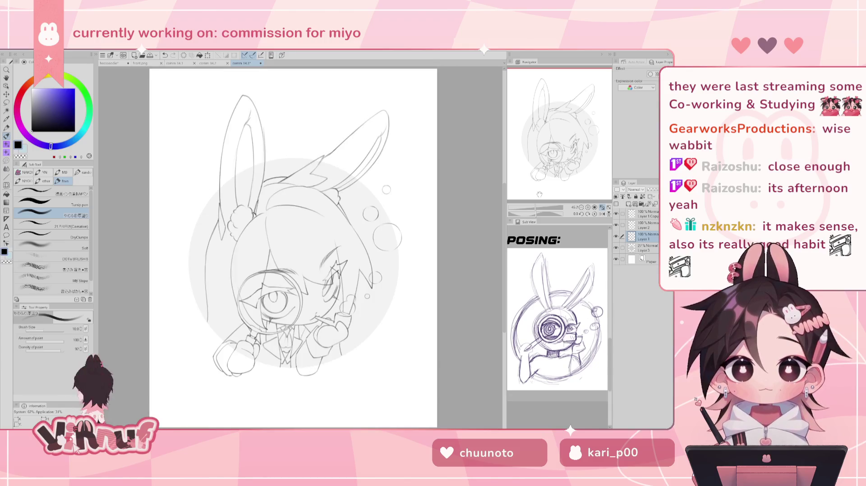
key("ctrl+0")
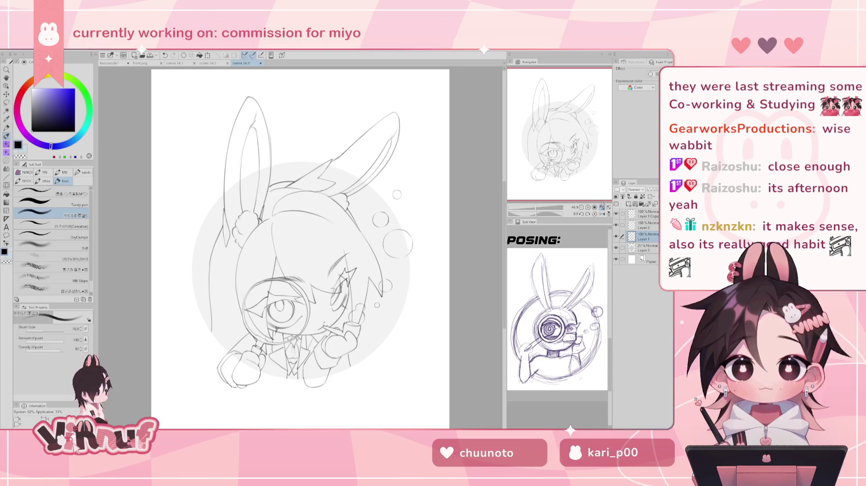
left_click(615, 248)
left_click(616, 248)
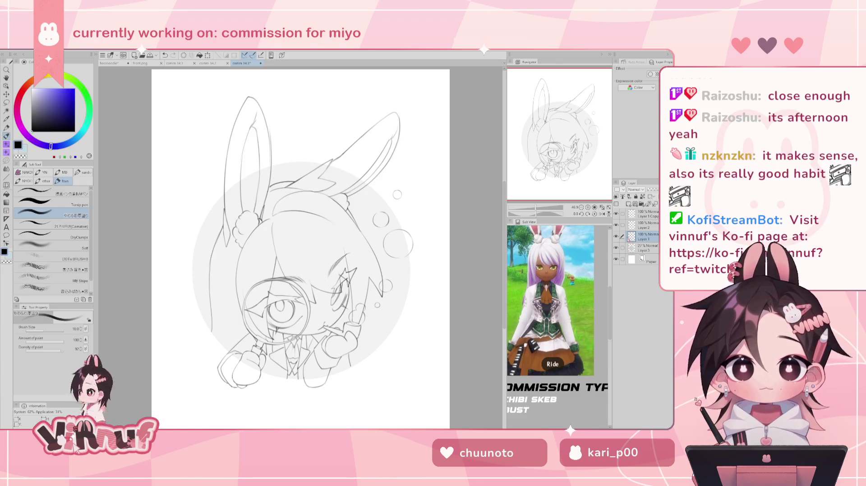
left_click(213, 63)
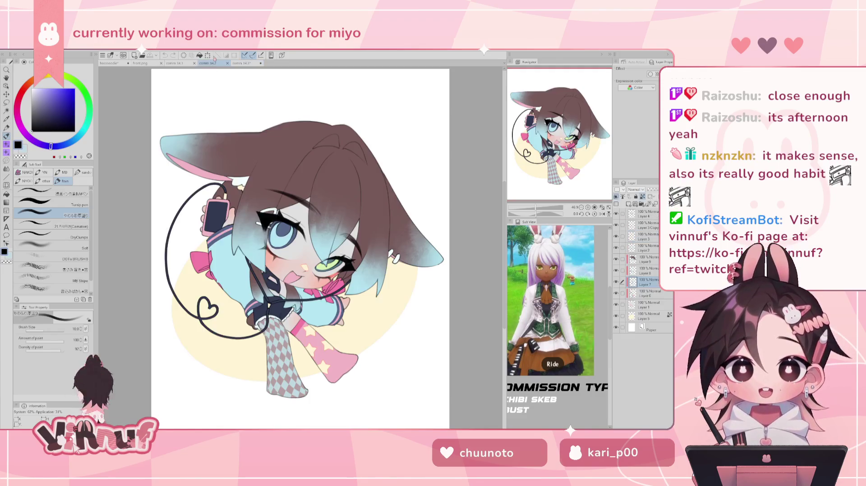
left_click(242, 63)
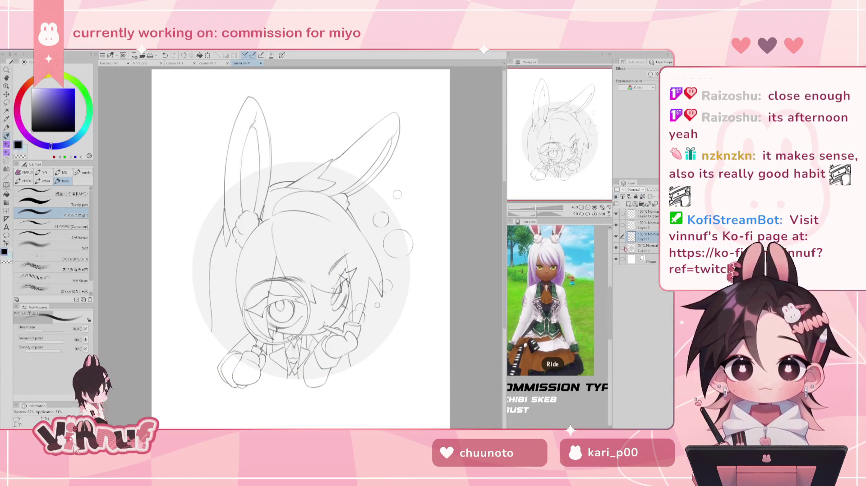
left_click(645, 225)
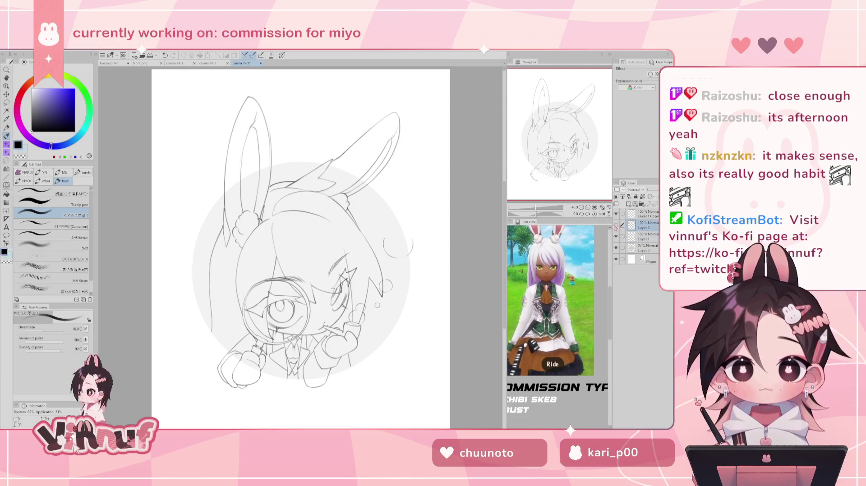
left_click(645, 214)
left_click(615, 214)
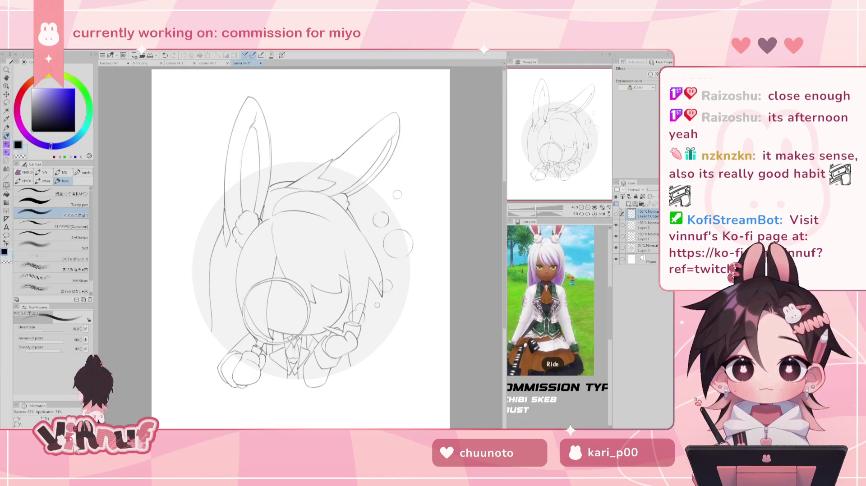
left_click_drag(534, 208, 540, 208)
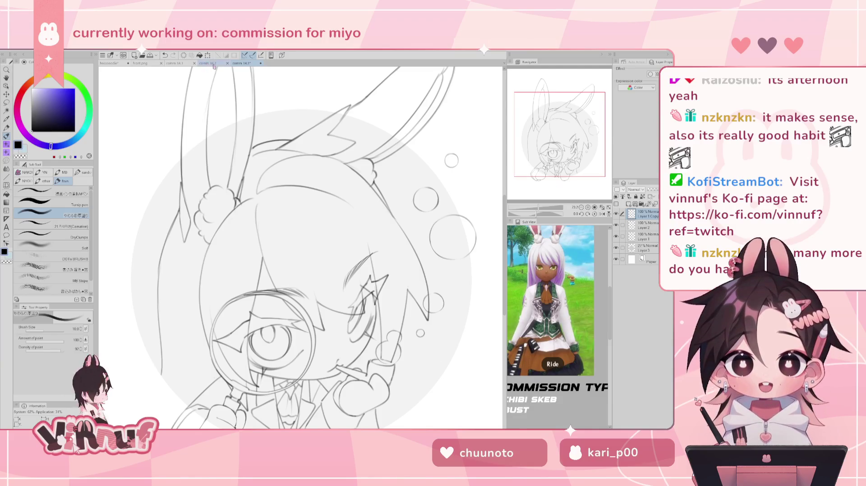
left_click(180, 63)
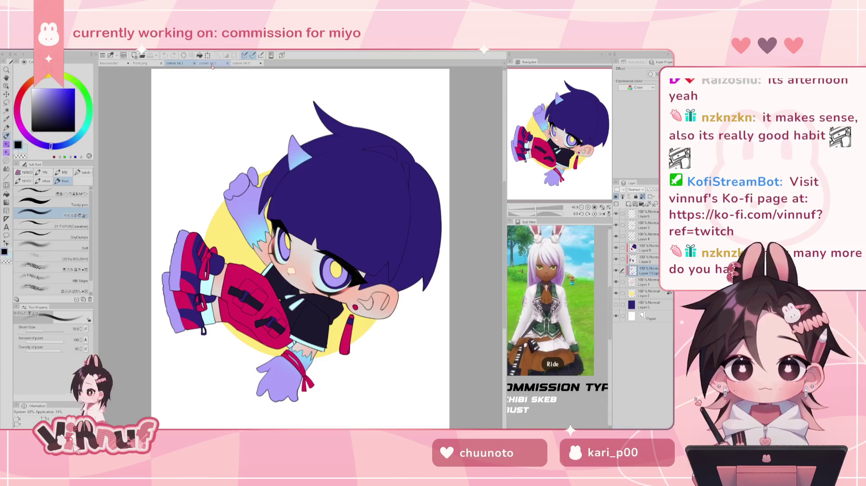
left_click(213, 64)
left_click(241, 63)
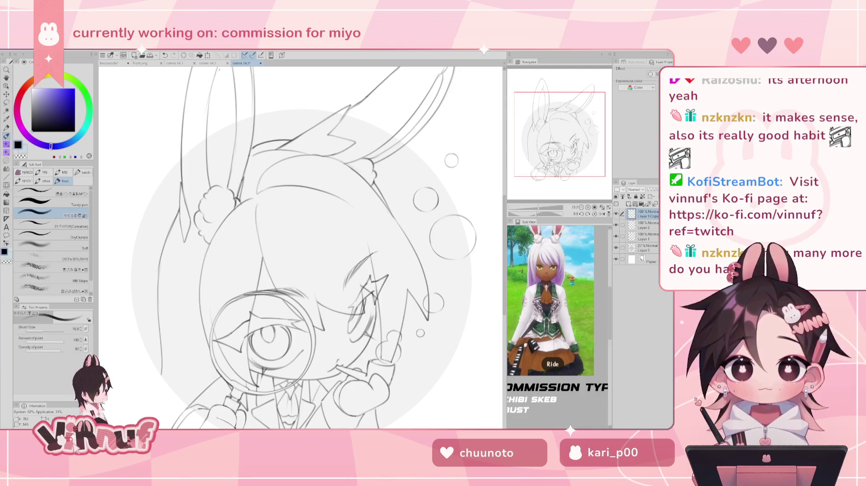
left_click(210, 63)
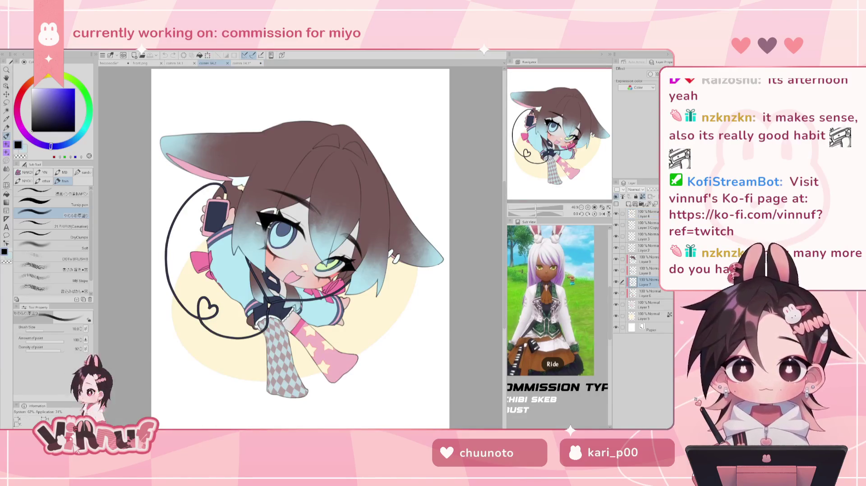
left_click(174, 63)
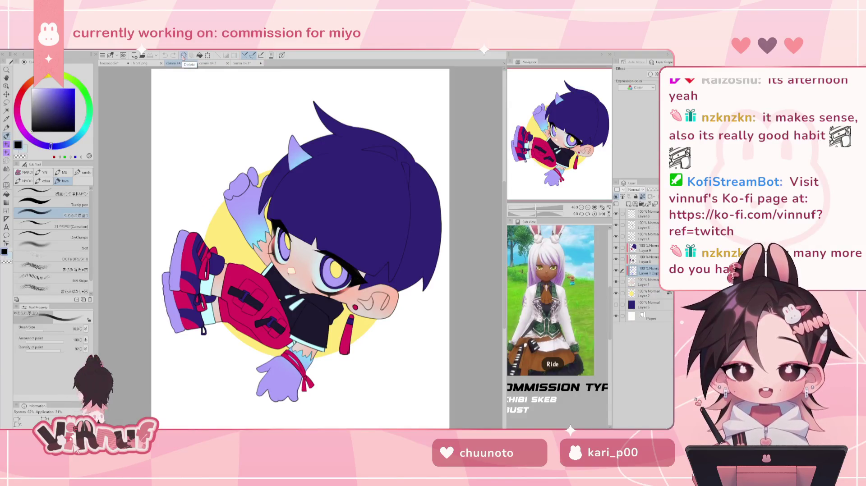
left_click(207, 63)
left_click(244, 66)
left_click(212, 63)
left_click(244, 64)
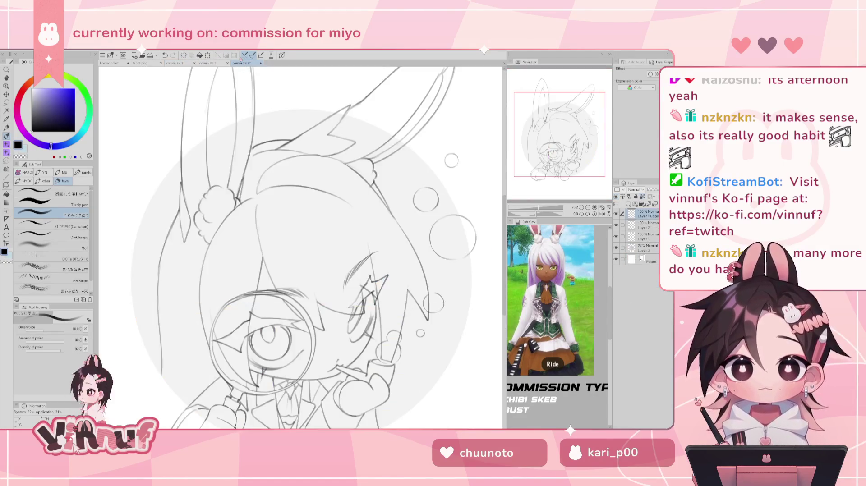
key("ctrl+0")
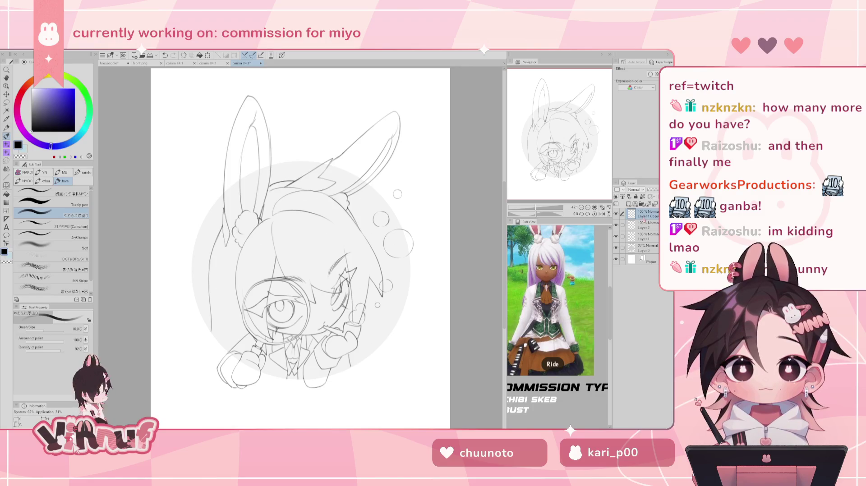
left_click(616, 214)
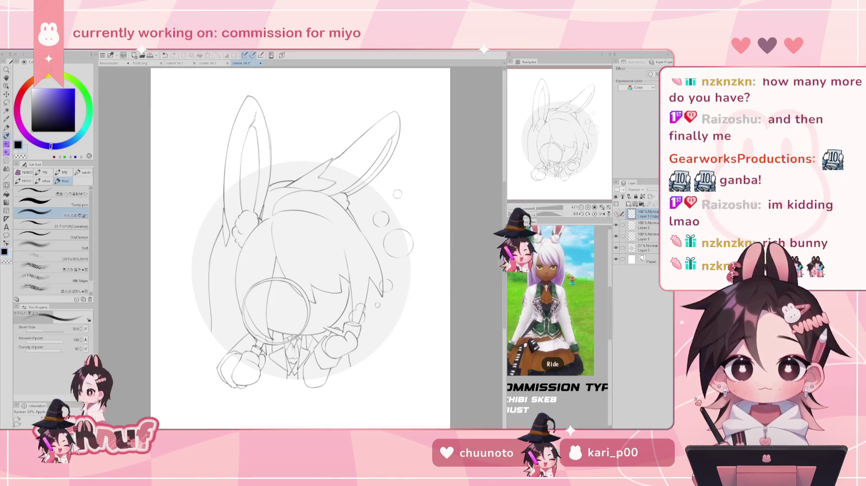
Step: Zoom and pan to the suit and magnifier hand, then ready the Eraser on Layer 2
left_click_drag(536, 208, 543, 208)
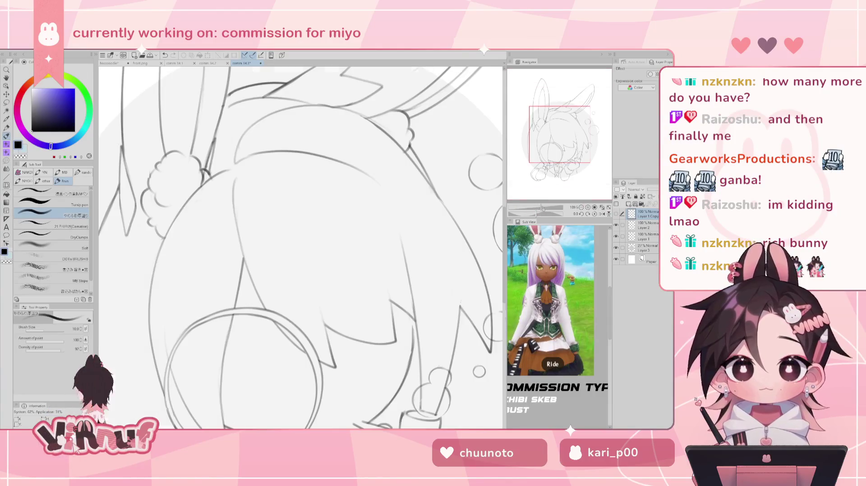
left_click(647, 236)
left_click_drag(558, 118, 558, 155)
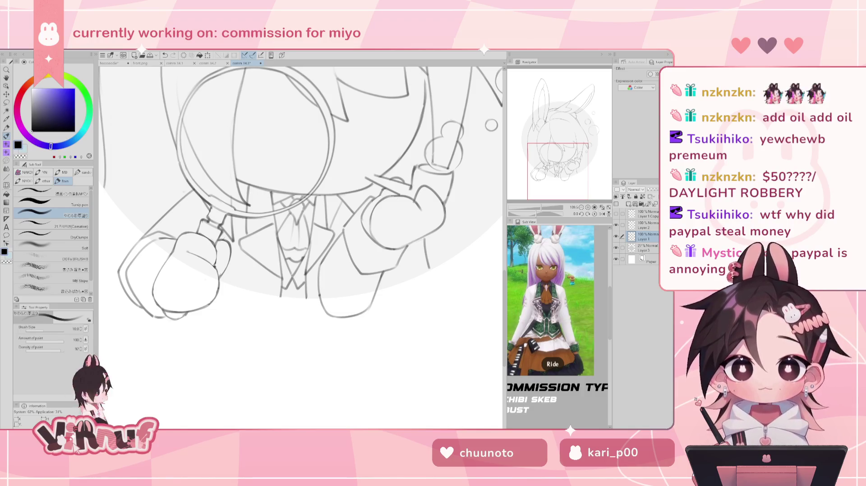
left_click_drag(225, 203, 329, 203)
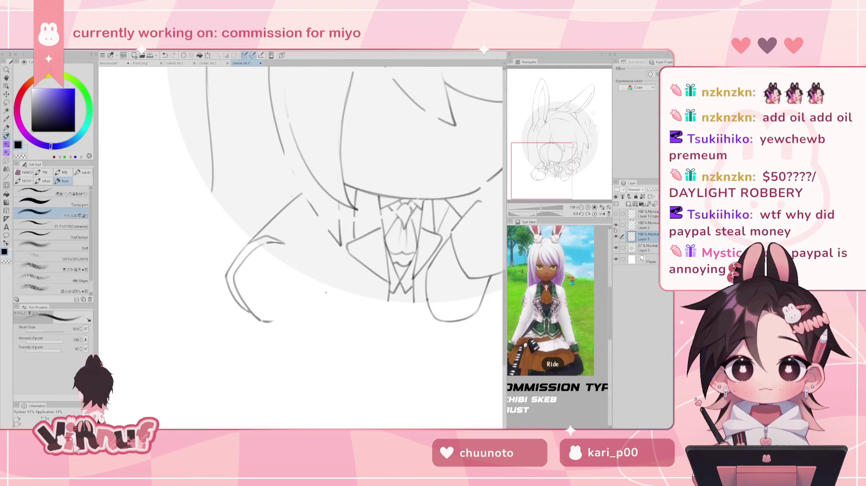
left_click(645, 225)
key("e")
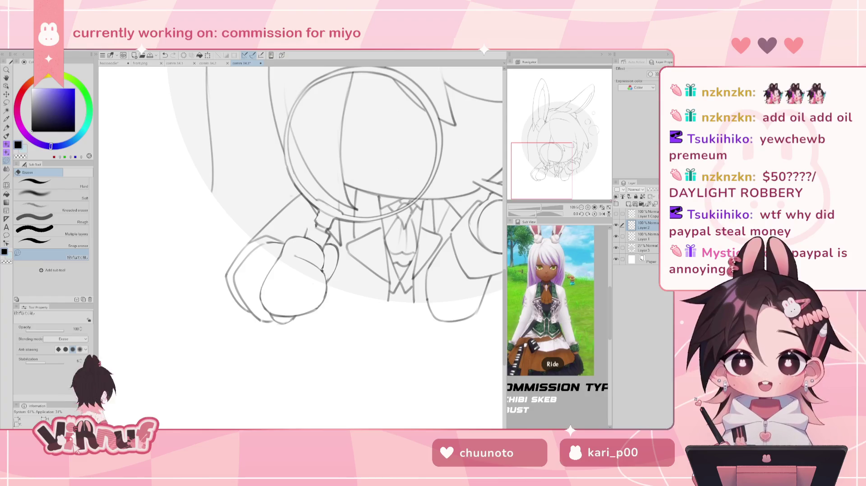
key("p")
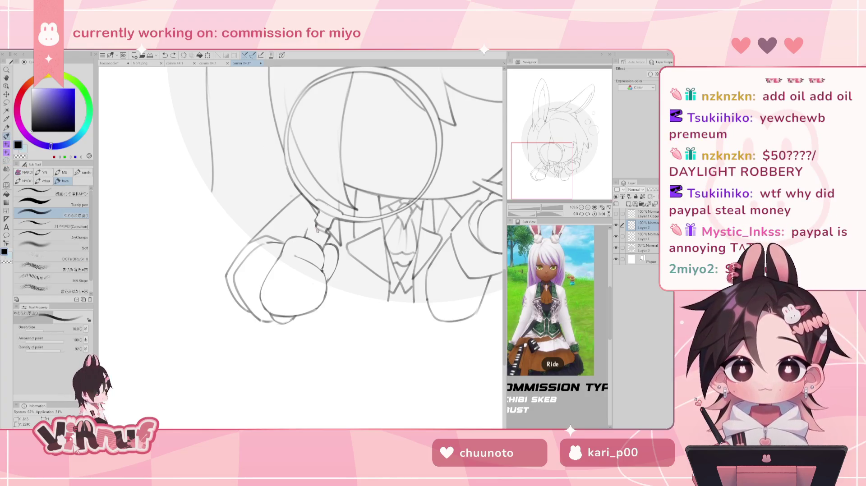
left_click_drag(309, 225, 307, 228)
key("ctrl+z")
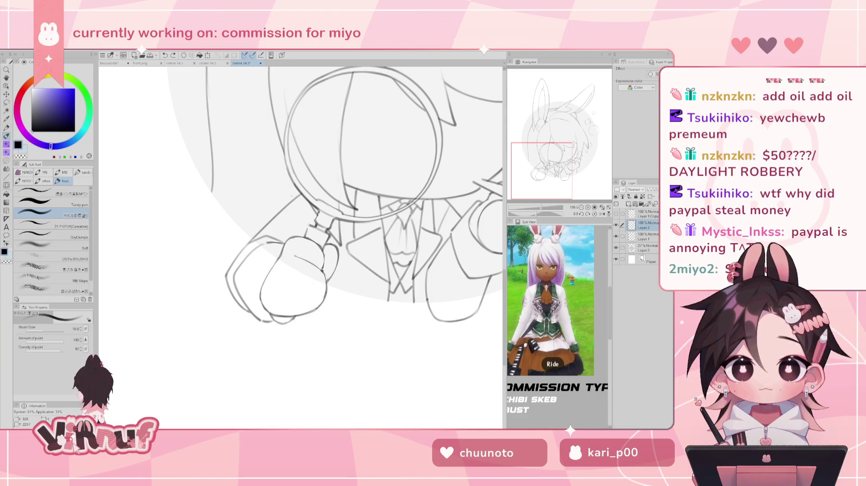
key("ctrl+z")
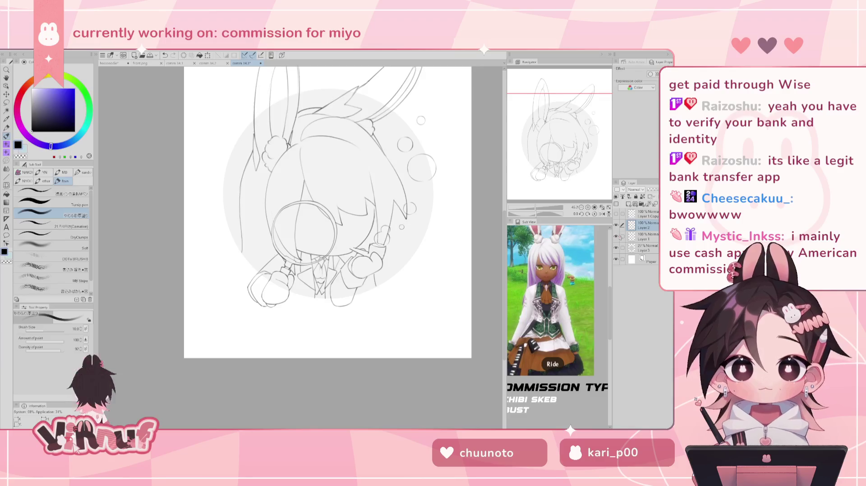
Step: On Layer 1, lasso the right bunny ear, reshape it with liquify, then deselect
left_click(644, 236)
key("h")
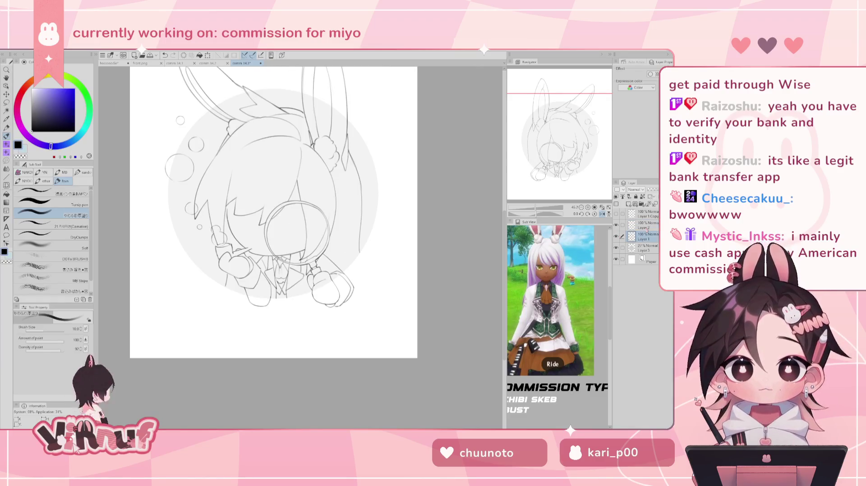
key("m")
mouse_move(372, 172)
left_mouse_down()
mouse_move(351, 147)
mouse_move(364, 280)
left_mouse_up()
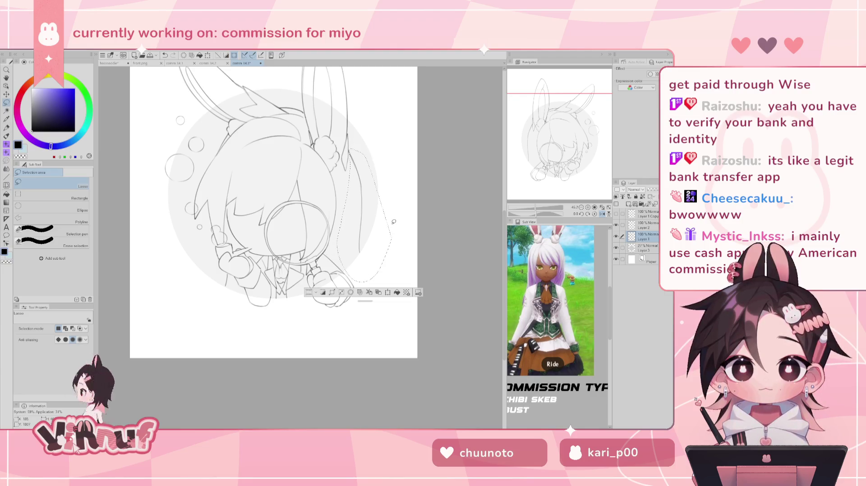
key("j")
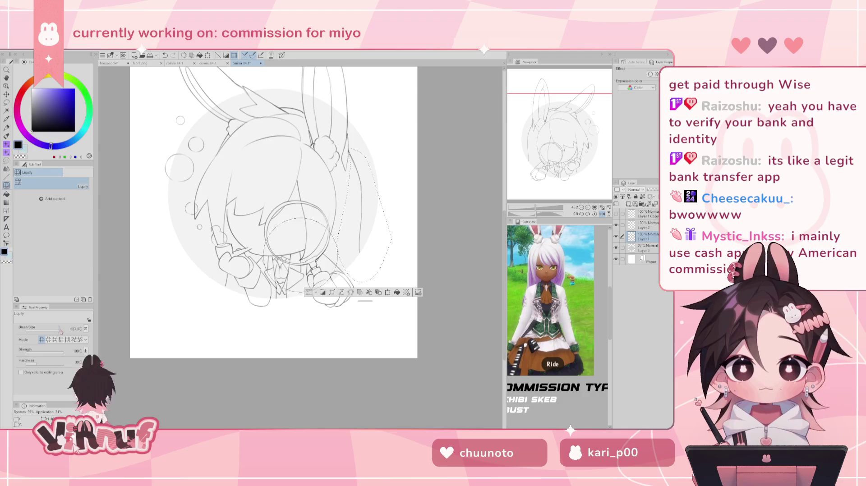
left_click_drag(374, 224, 376, 271)
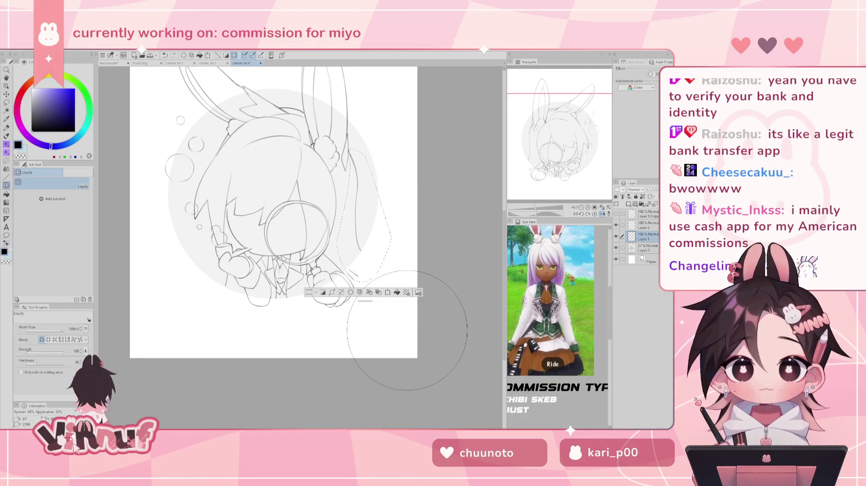
key("ctrl+d")
Step: Unmirror the view, show Layer 1 Copy's eye and face lines, and fit the page
key("h")
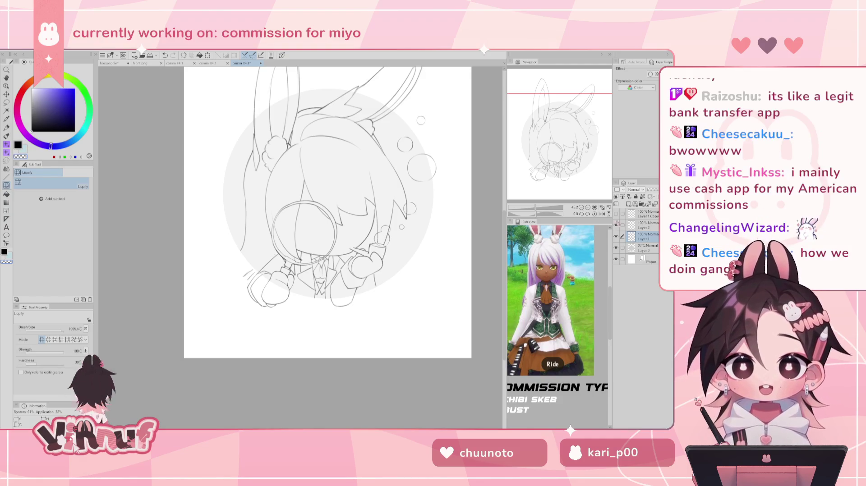
left_click(616, 213)
left_click(602, 207)
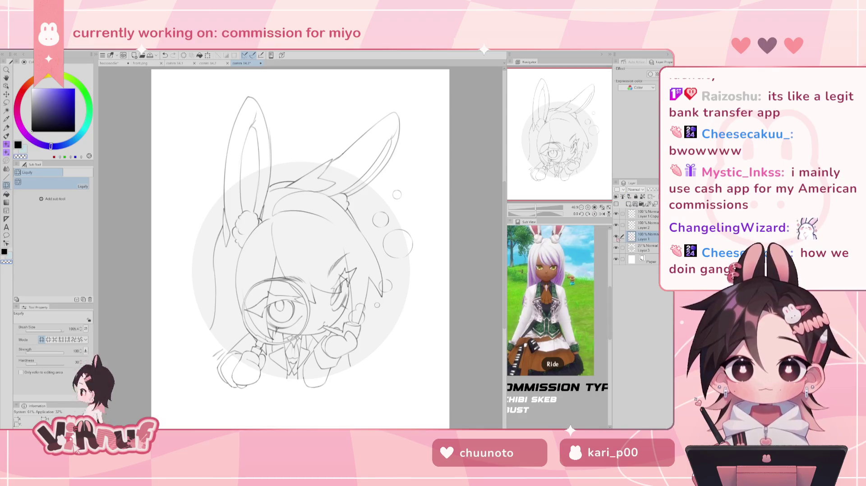
Step: Redraw the short line by the lower right hand and restore the sketch lines erased near the bottom
key("b")
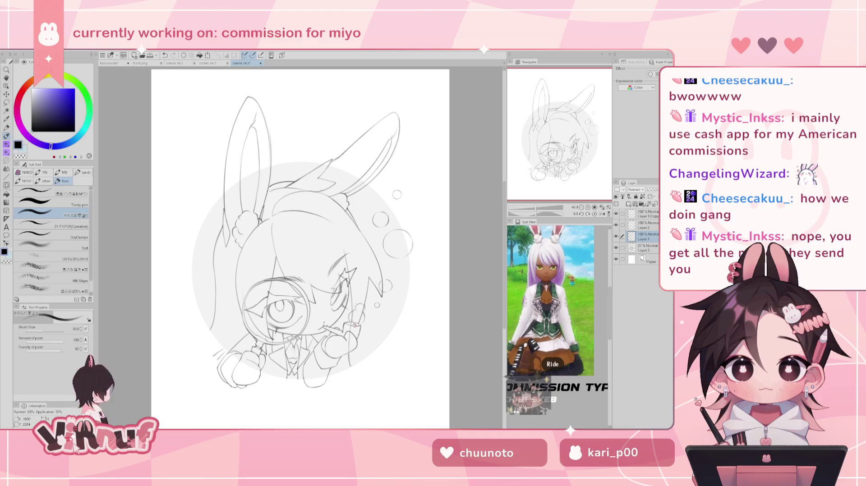
key("e")
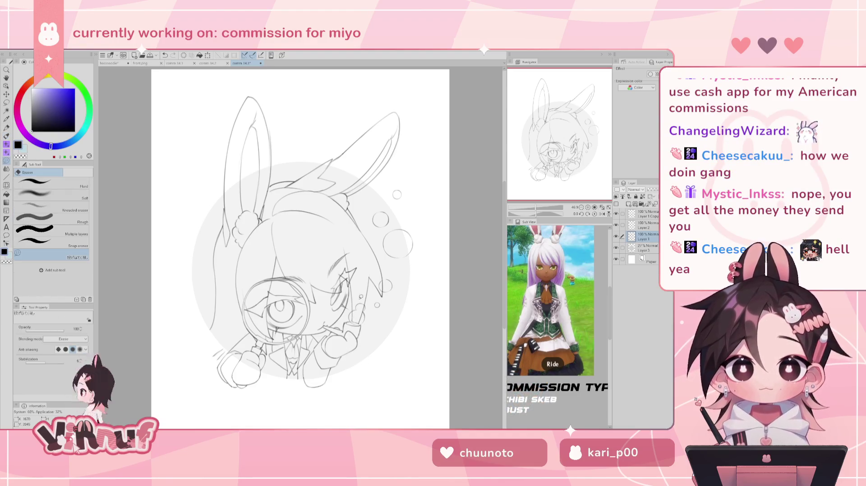
key("p")
key("ctrl+z")
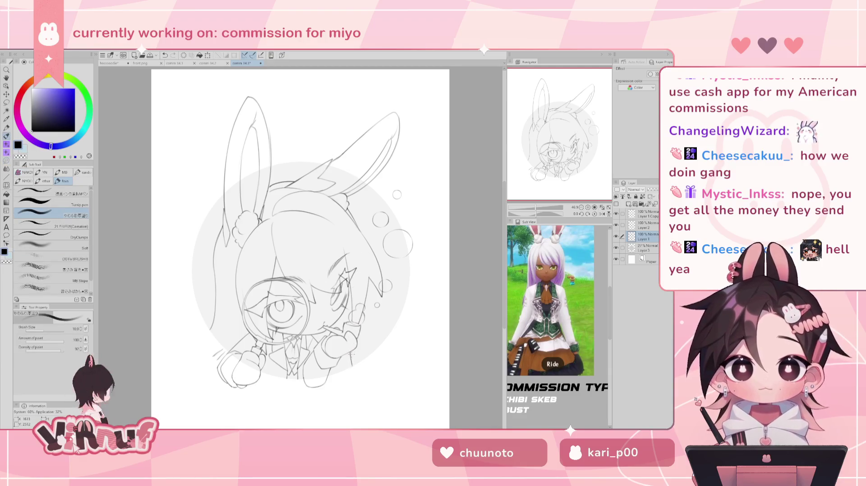
key("h")
key("h")
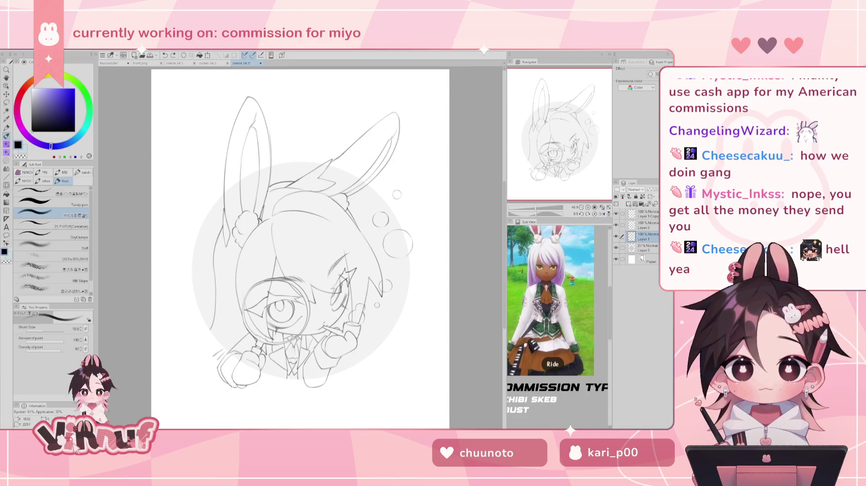
left_click_drag(350, 353, 354, 366)
key("e")
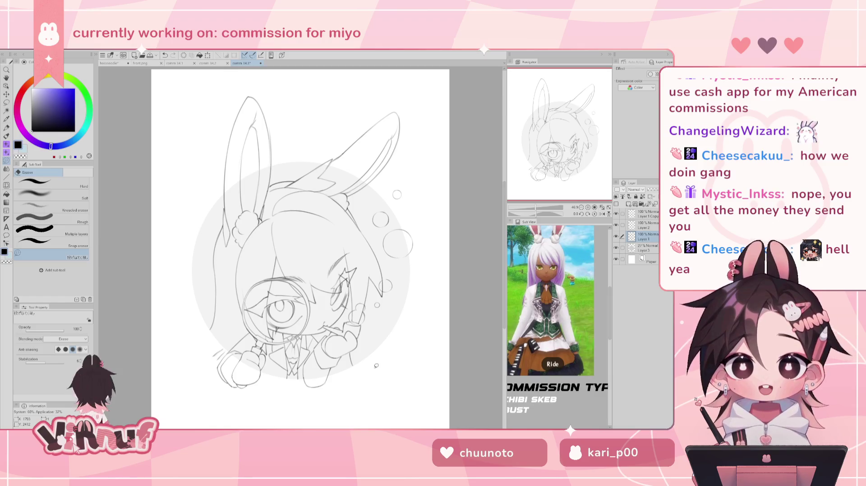
key("ctrl+z")
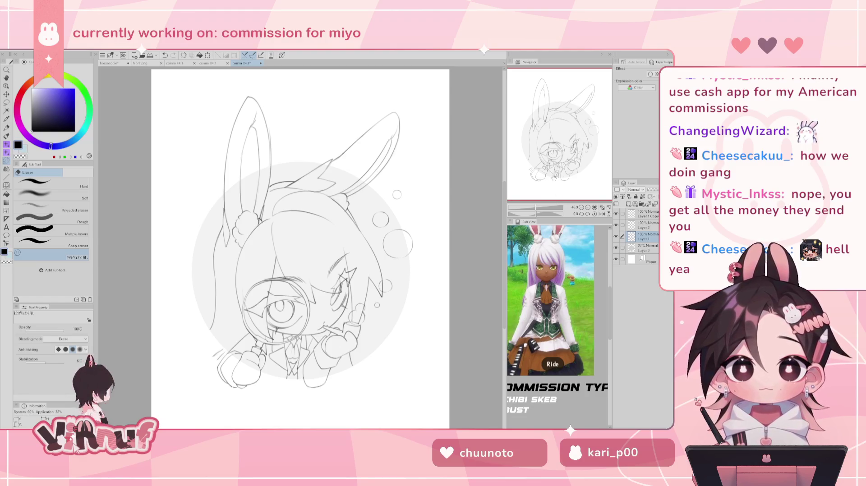
left_click_drag(552, 181, 568, 166)
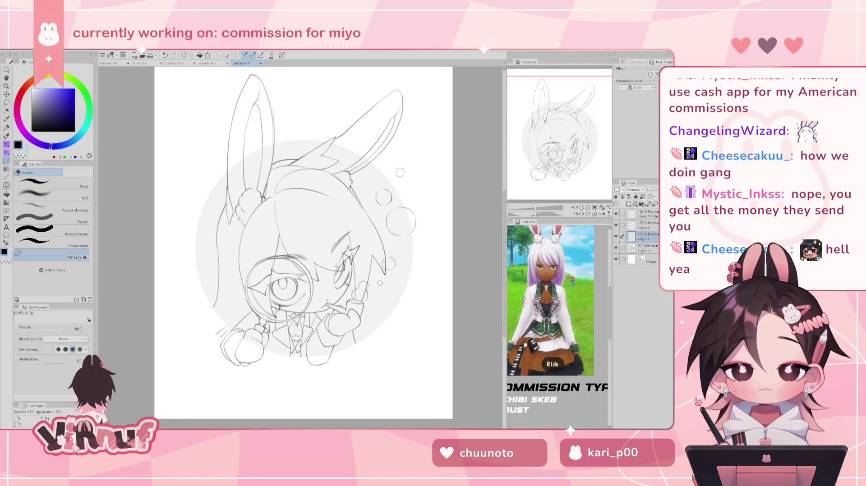
Step: On Layer 1 Copy, lasso the eye and hair area and move it slightly up
left_click(616, 225)
left_click(615, 225)
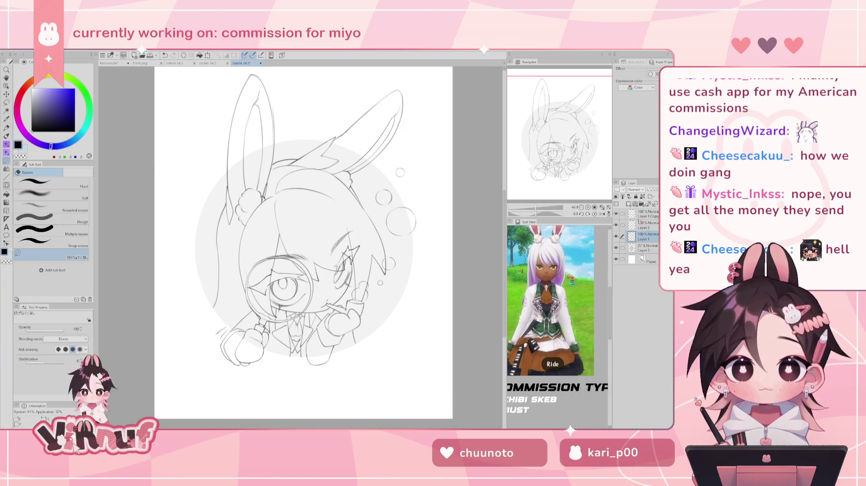
left_click(645, 216)
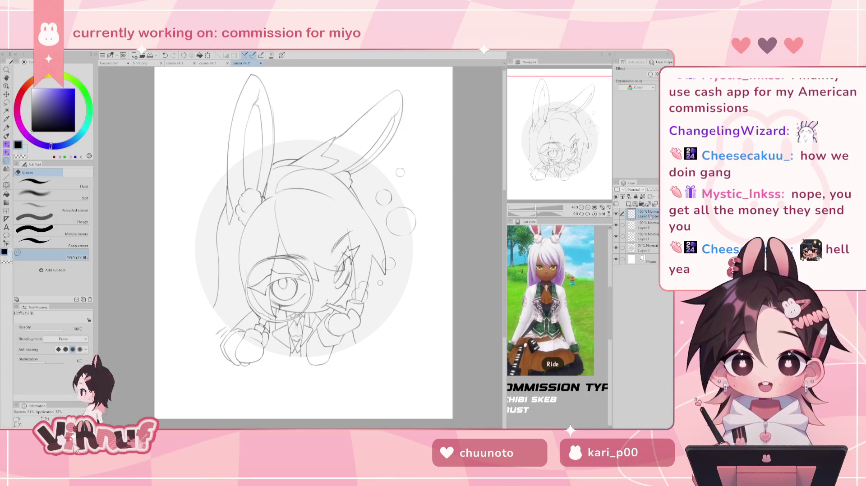
key("m")
left_click_drag(253, 264, 318, 262)
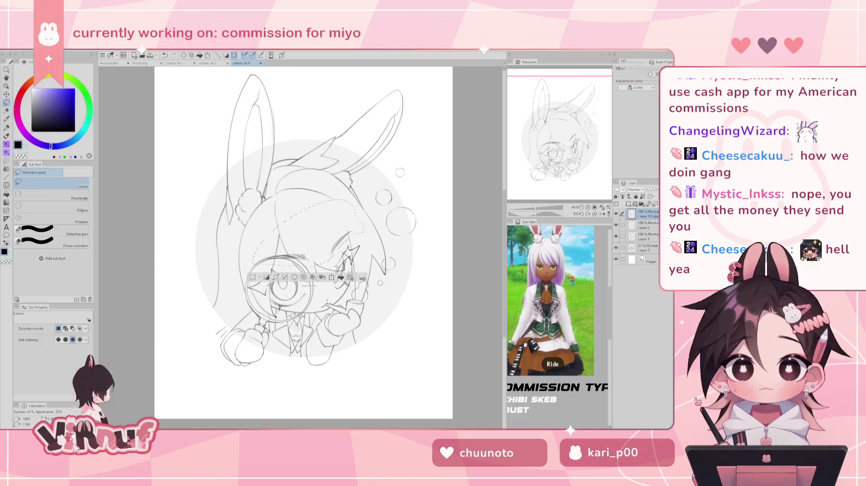
key("k")
left_click_drag(332, 231, 347, 216)
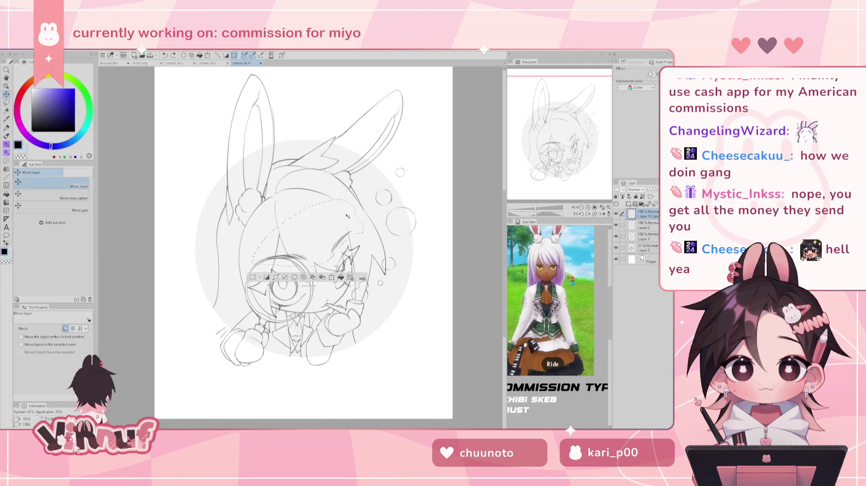
Step: Resize the moved eye and hair, then mirror the view and compare sketch layers
key("ctrl+t")
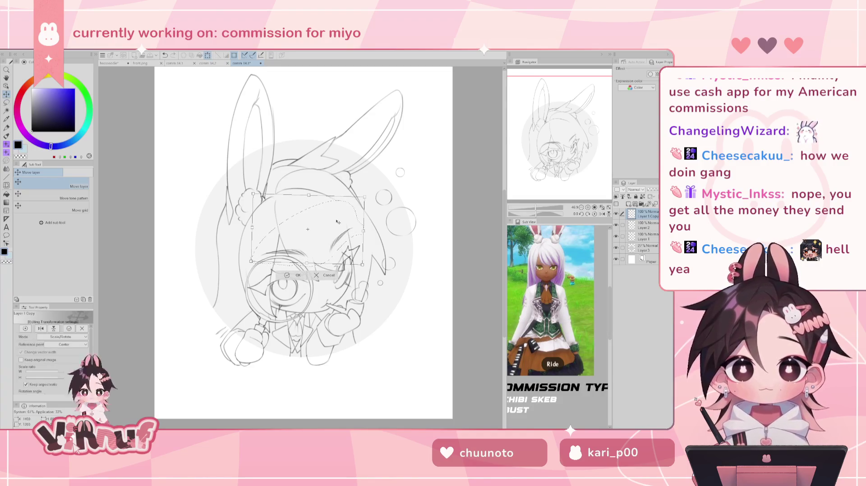
key("Return")
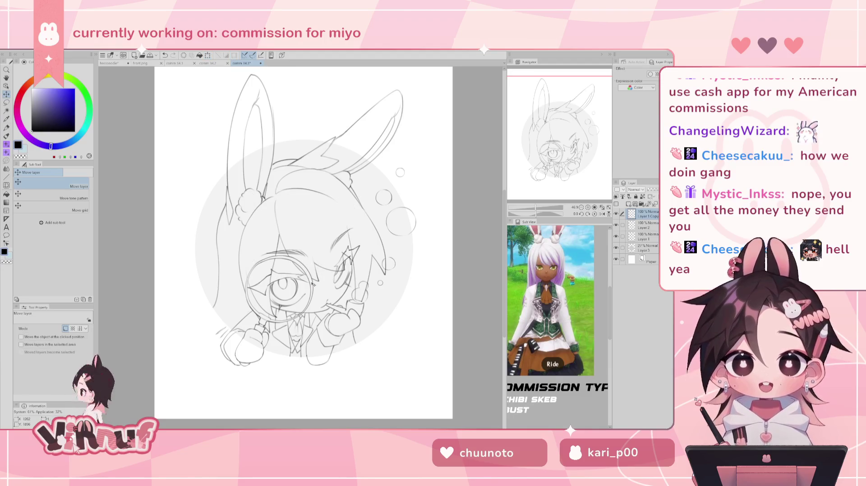
key("h")
key("h")
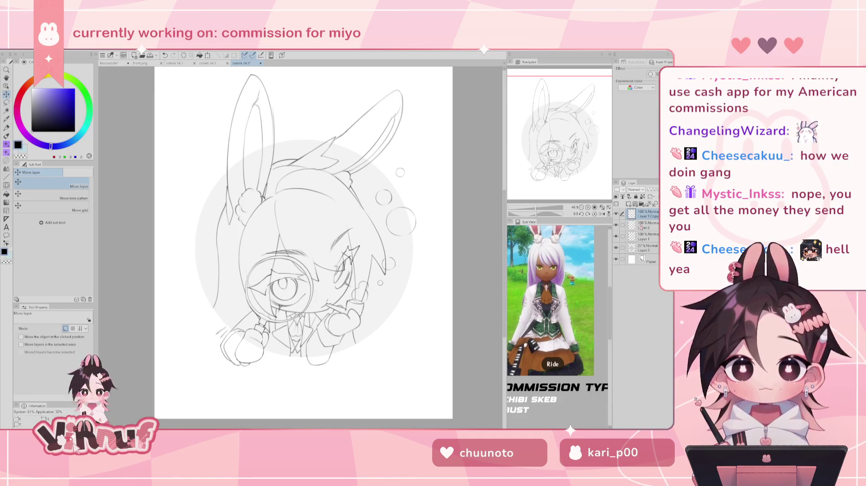
left_click(615, 236)
left_click(616, 236)
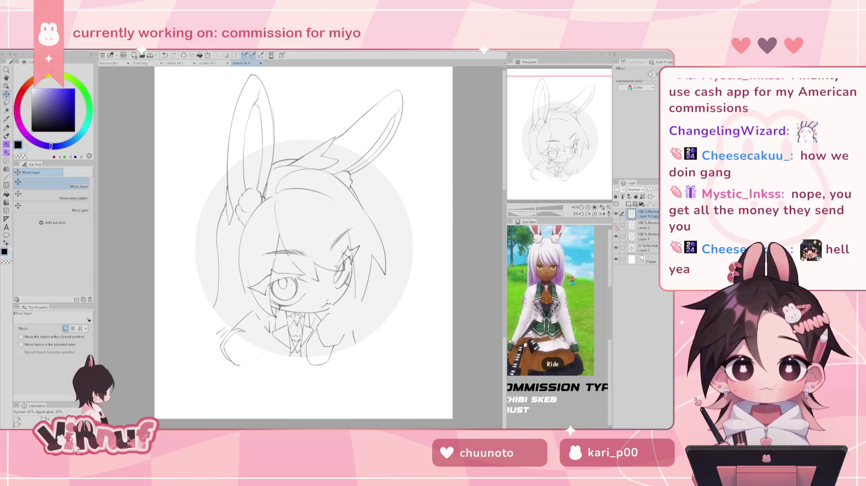
Step: Erase small stray strokes near the hand on Layer 1
key("e")
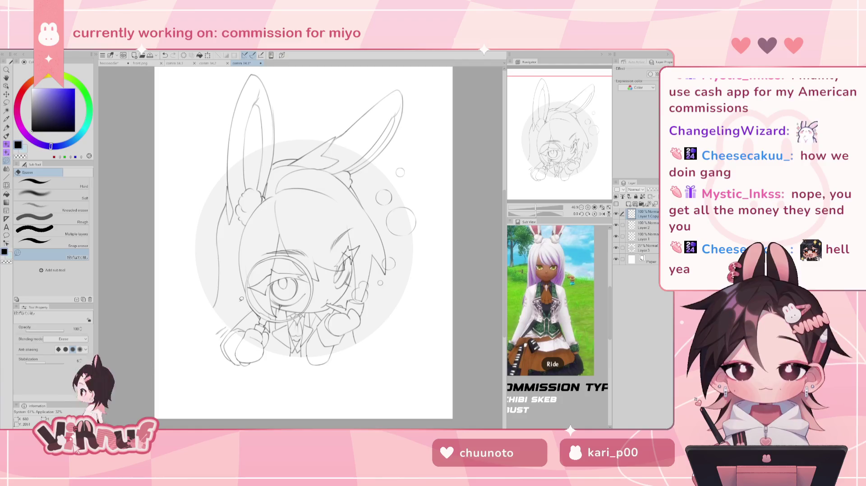
left_click(645, 236)
left_click_drag(216, 336, 228, 326)
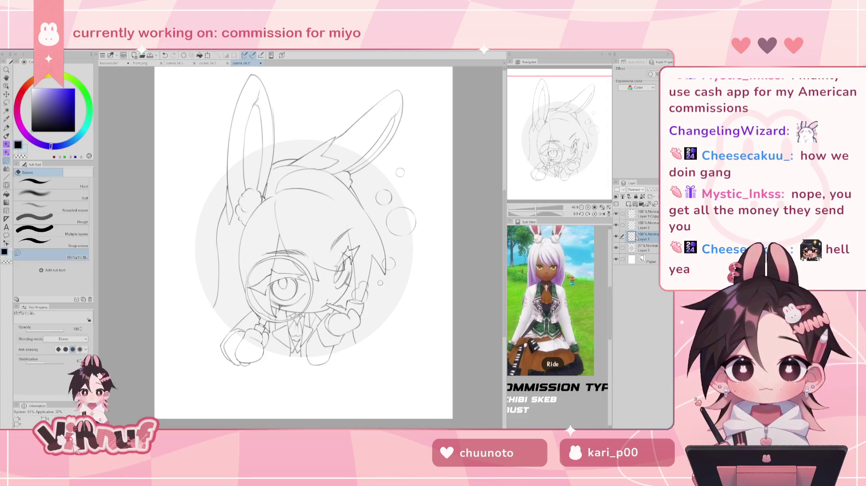
Step: Add Layer 4, trial a grey Turnip pen stroke, then auto-select the white background outside the circle
left_click(628, 204)
key("p")
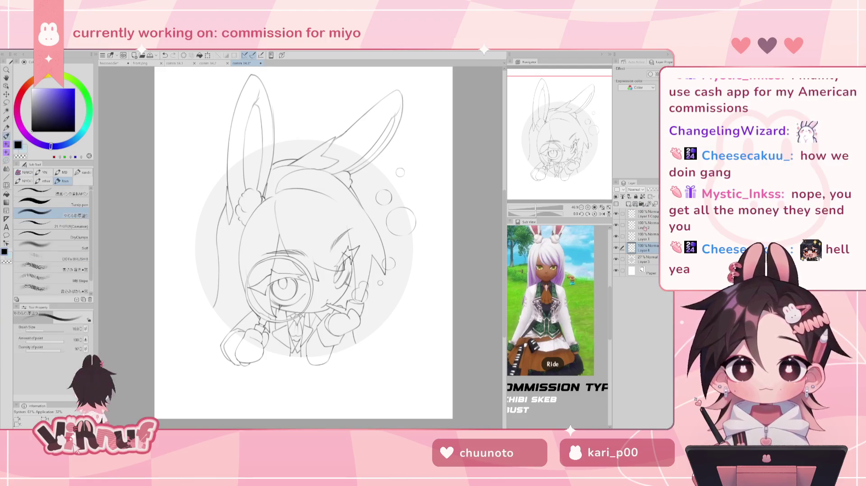
left_click(31, 115)
left_click(50, 205)
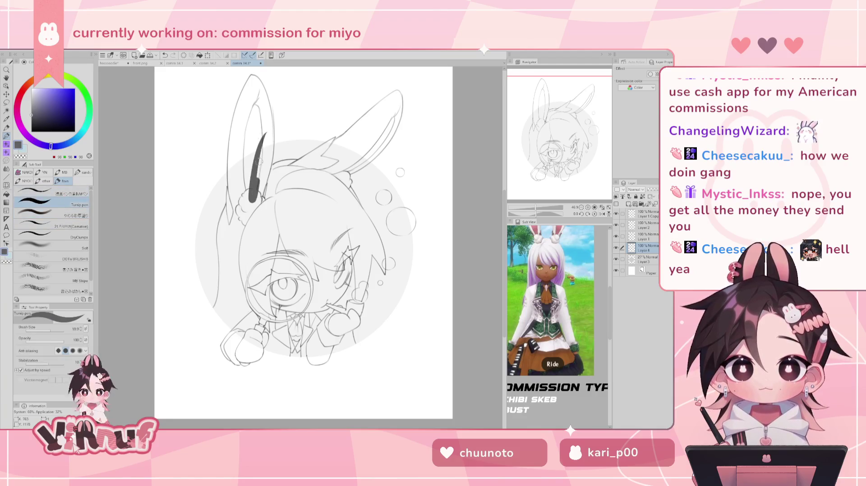
left_click(31, 111)
mouse_move(251, 90)
left_mouse_down()
mouse_move(236, 180)
mouse_move(251, 91)
left_mouse_up()
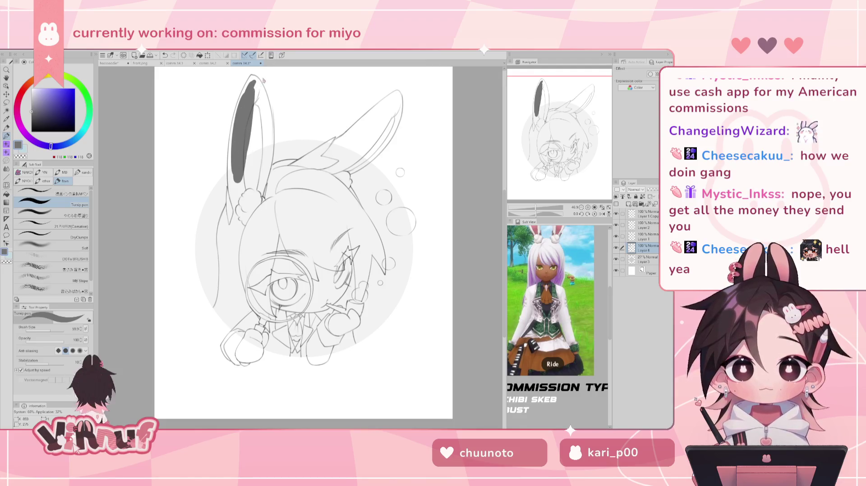
key("ctrl+z")
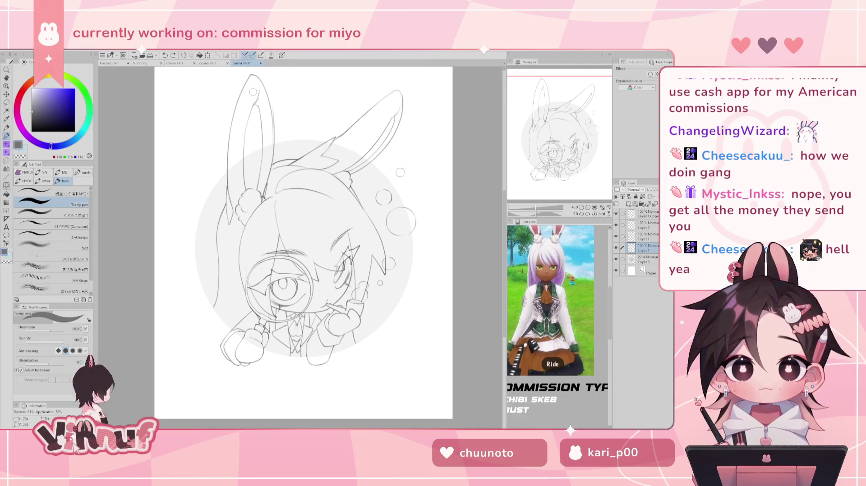
key("w")
left_click(432, 189)
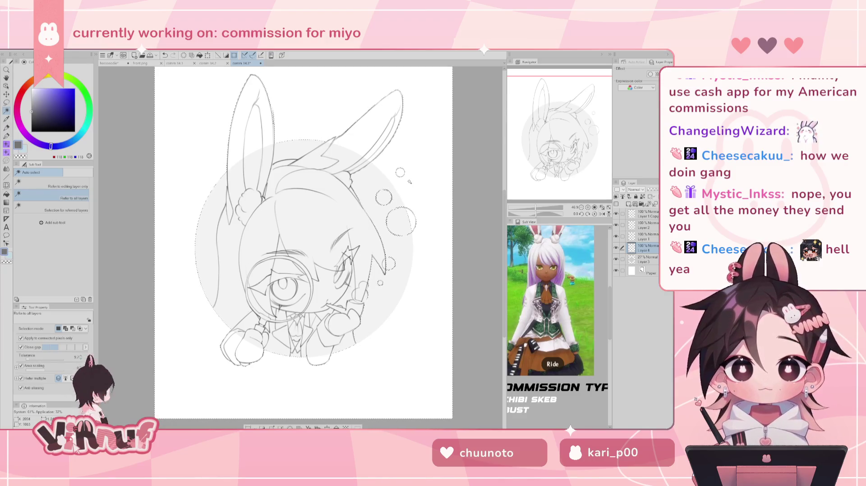
Step: Auto-select the character, shrink the selection by 1 px, and fill it dark grey with the Turnip pen
left_click(376, 125)
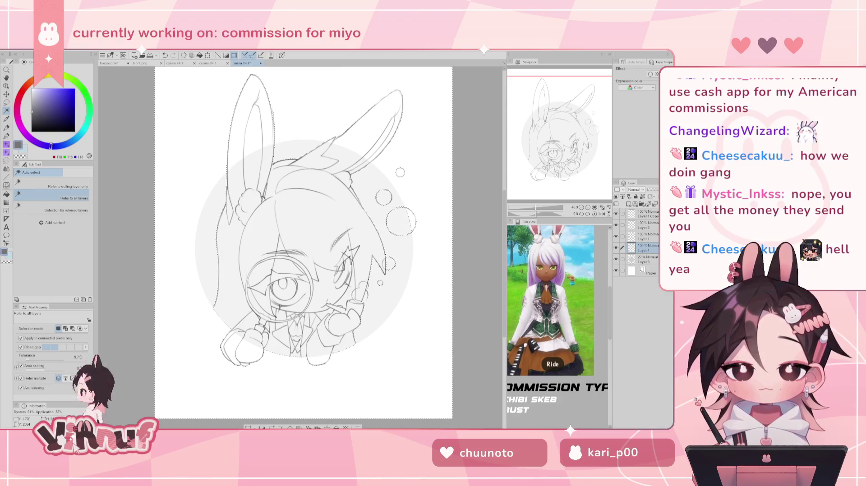
left_click(291, 376)
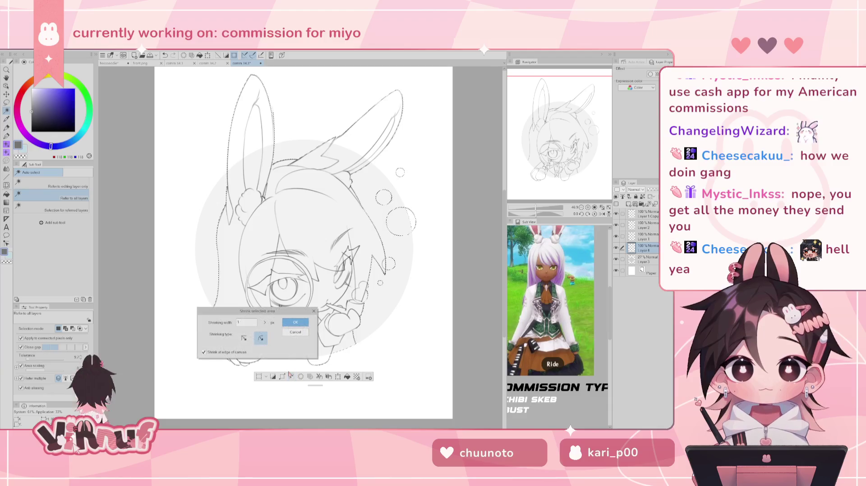
left_click(297, 322)
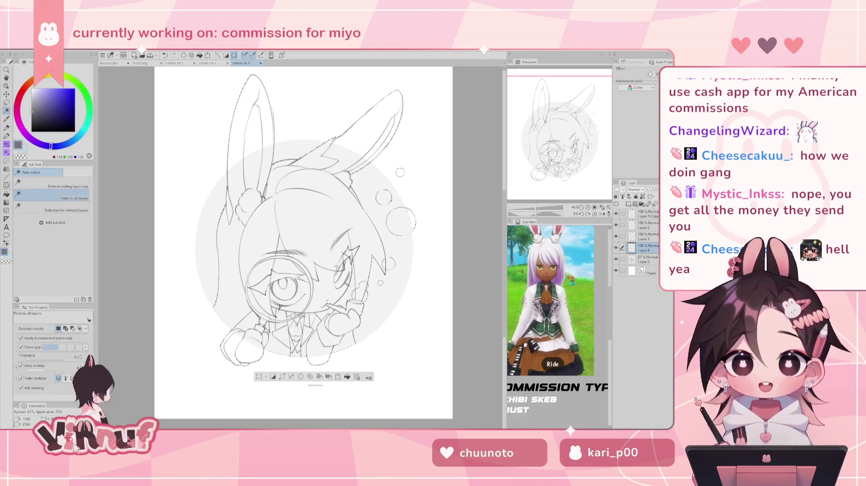
key("p")
mouse_move(248, 252)
left_mouse_down()
mouse_move(253, 113)
mouse_move(361, 145)
mouse_move(205, 368)
mouse_move(417, 244)
left_mouse_up()
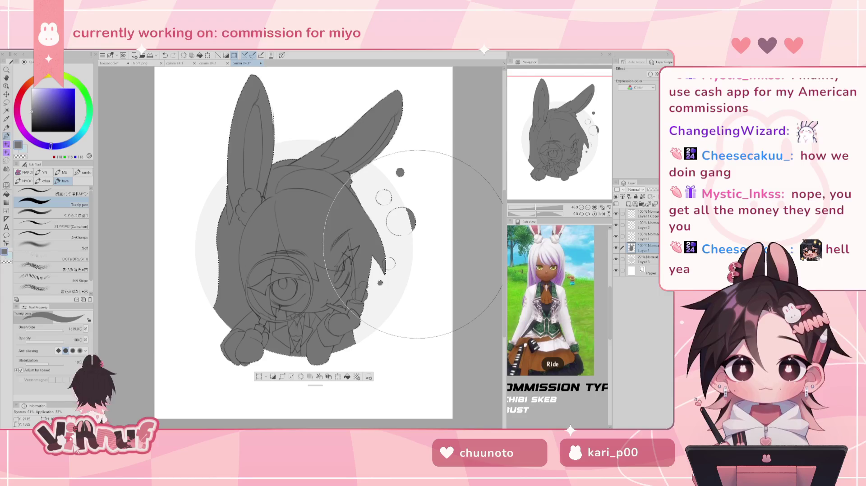
Step: Deselect and erase the grey fill spilling over the bubbles and the small dot
key("ctrl+d")
key("e")
left_click_drag(406, 251, 392, 261)
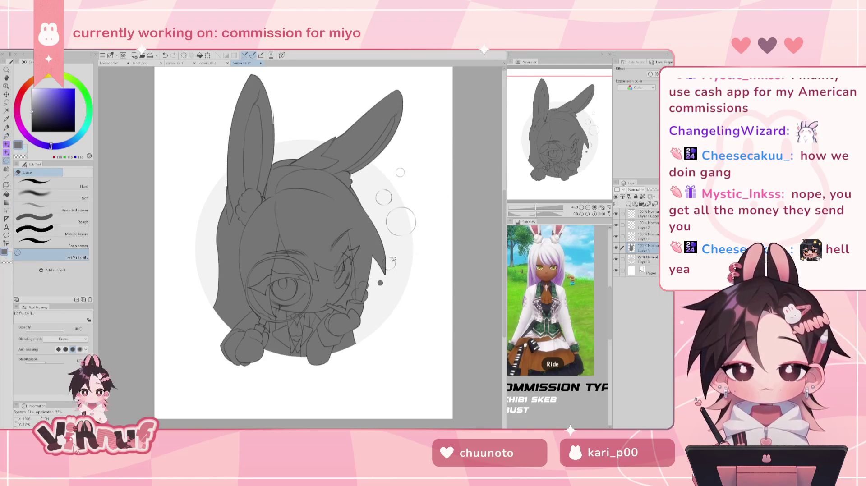
left_click_drag(401, 264, 380, 283)
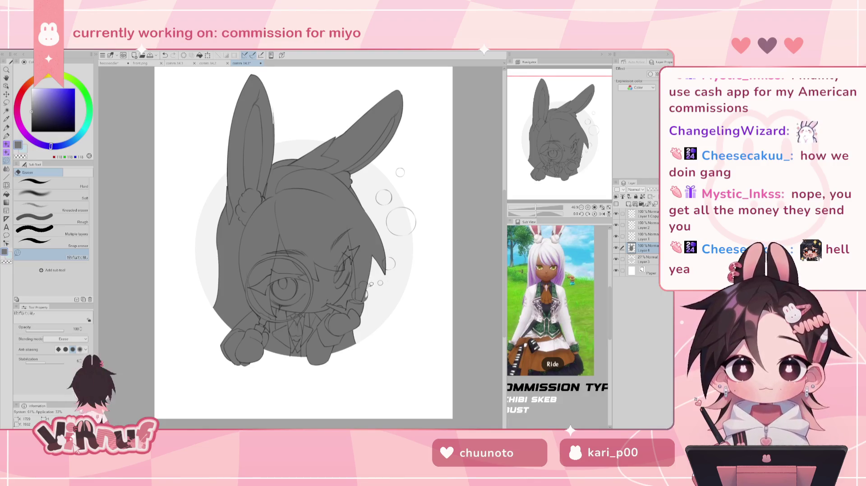
key("ctrl+z")
left_click_drag(364, 295, 366, 291)
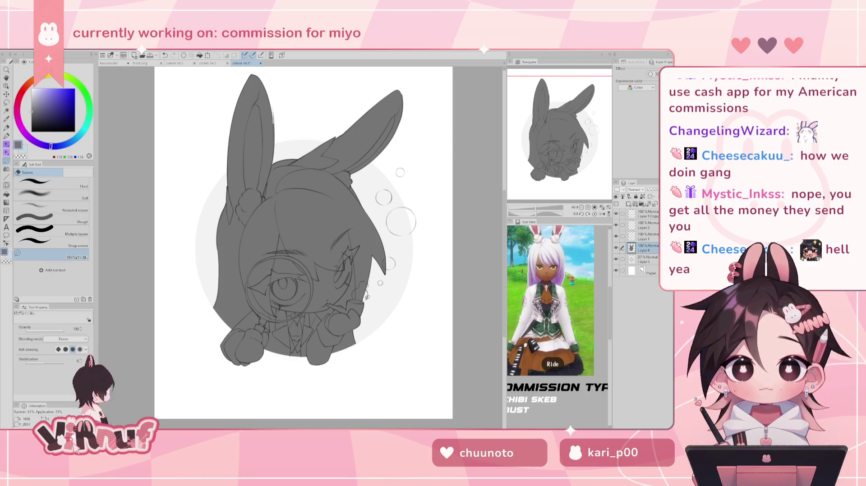
Step: Undo the previous eraser stroke and erase the stray line beside the bubble
scroll(379, 273, "up", 5)
scroll(387, 269, "up", 2)
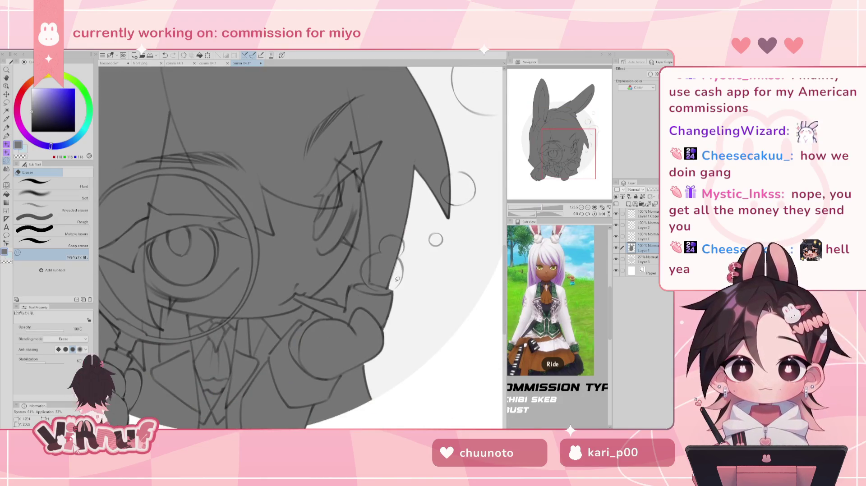
key("ctrl+z")
left_click_drag(390, 281, 399, 289)
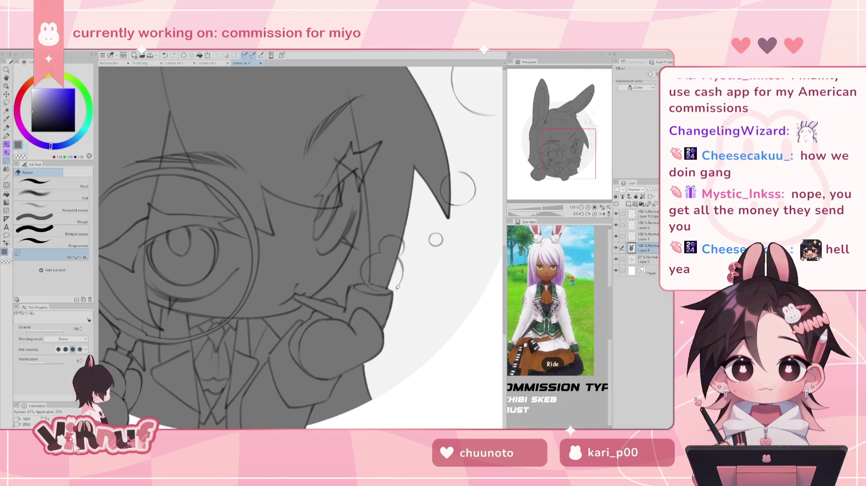
scroll(436, 240, "down", 3)
scroll(430, 299, "up", 5)
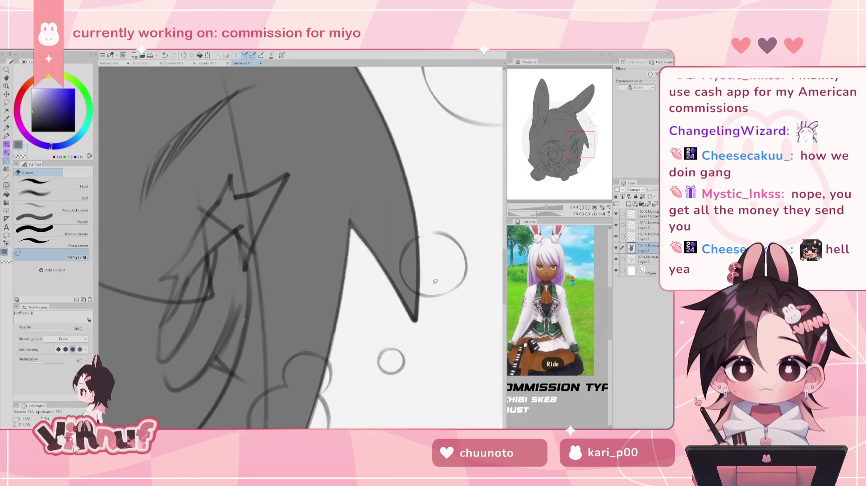
Step: Fit the whole page in view, check Layers 2 and 1, and undo the last stroke
left_click_drag(546, 208, 541, 208)
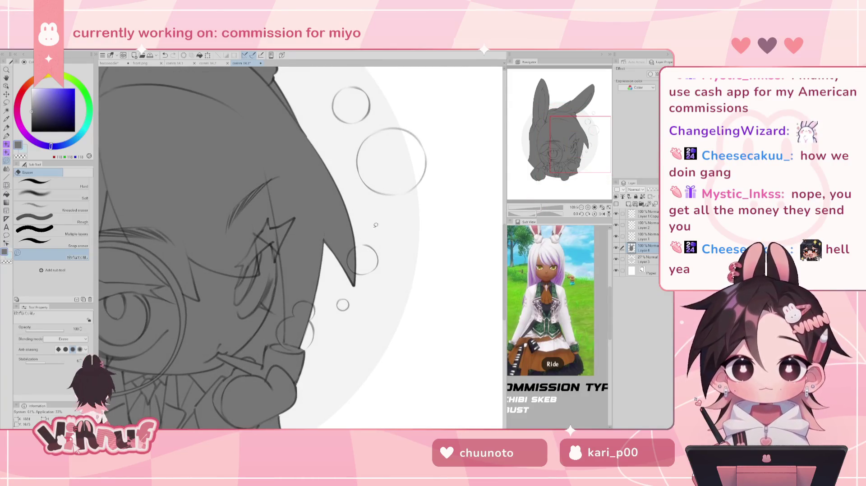
left_click(602, 207)
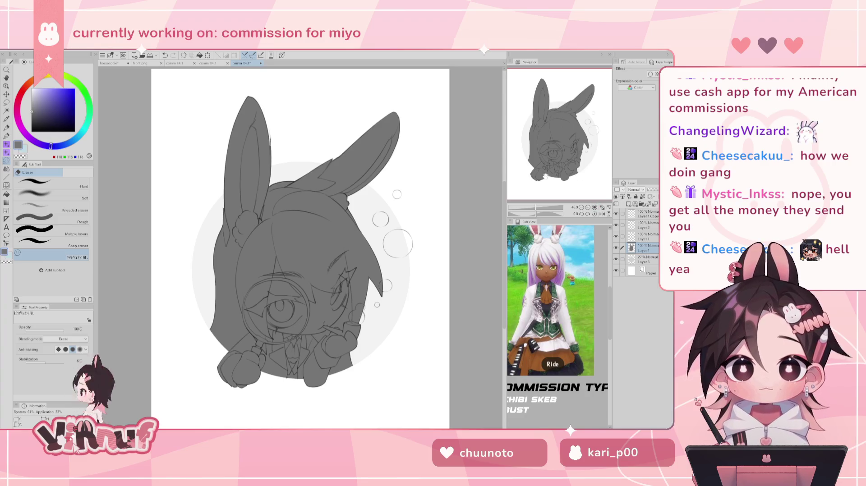
left_click_drag(547, 175, 546, 181)
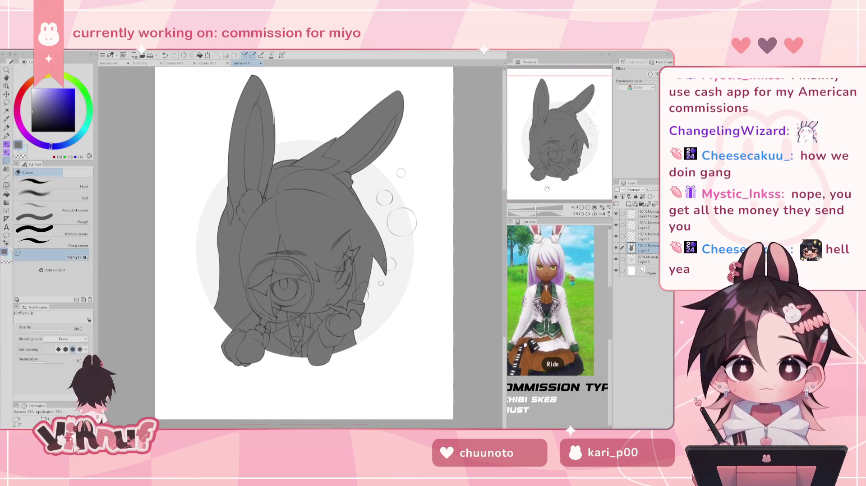
key("p")
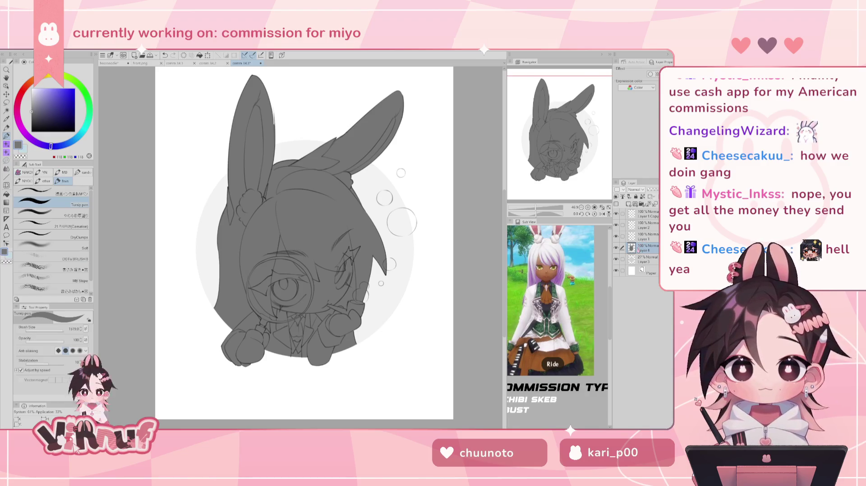
left_click(640, 225)
left_click(640, 237)
key("e")
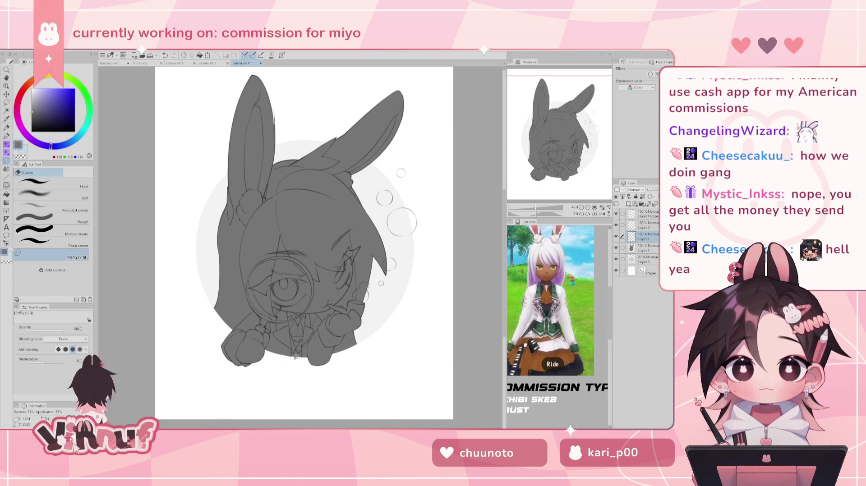
key("ctrl+z")
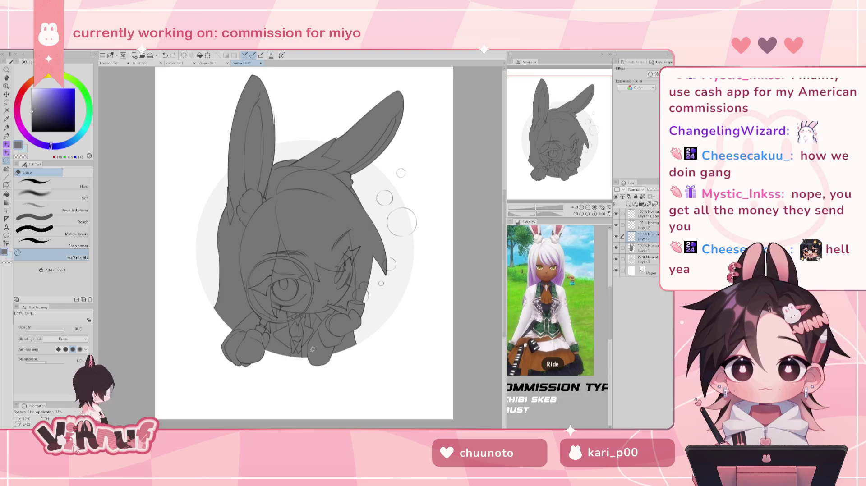
Step: On Layer 4, try erasing grey fill along the circle's bottom edge, then undo it
key("ctrl+plus")
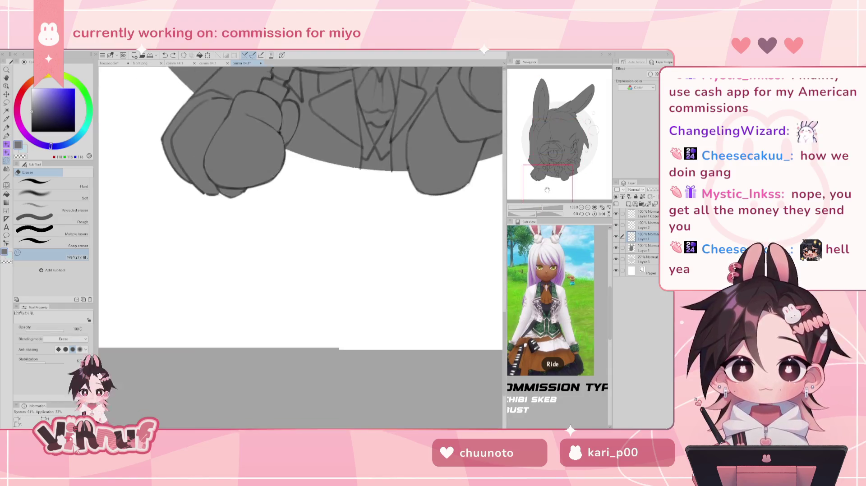
left_click(642, 248)
left_click_drag(331, 257, 329, 253)
key("ctrl+z")
key("ctrl+z")
key("ctrl+z")
key("ctrl+z")
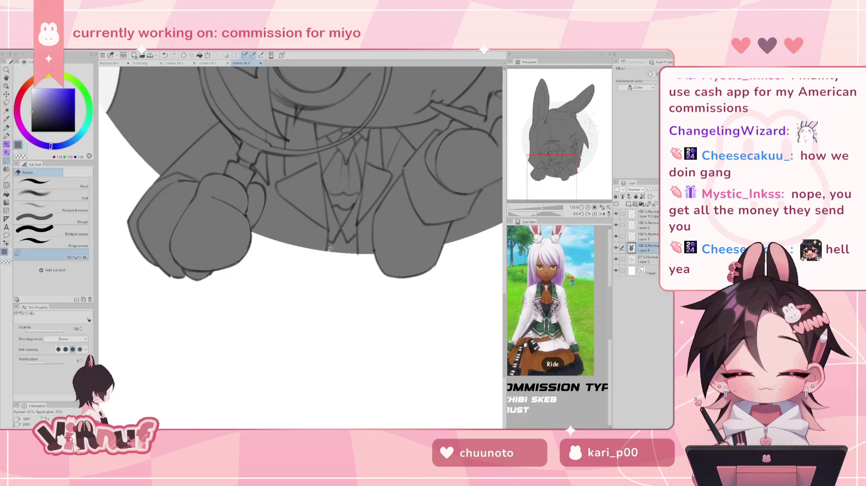
key("ctrl+z")
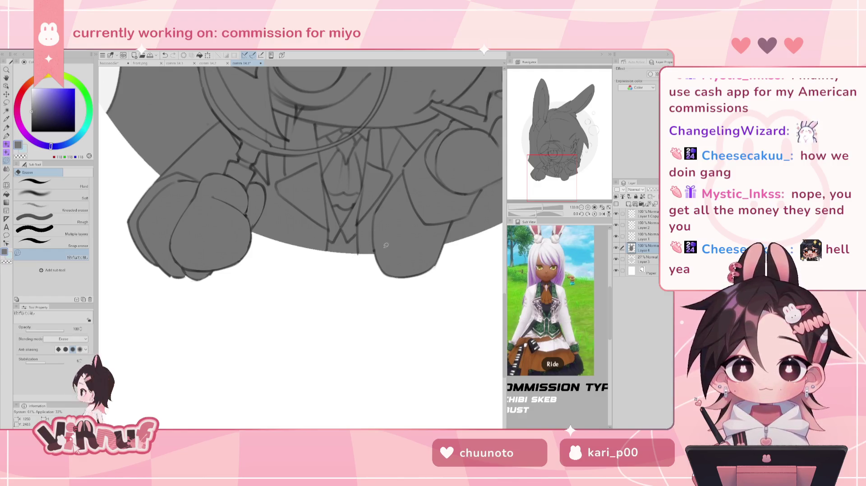
left_click(647, 237)
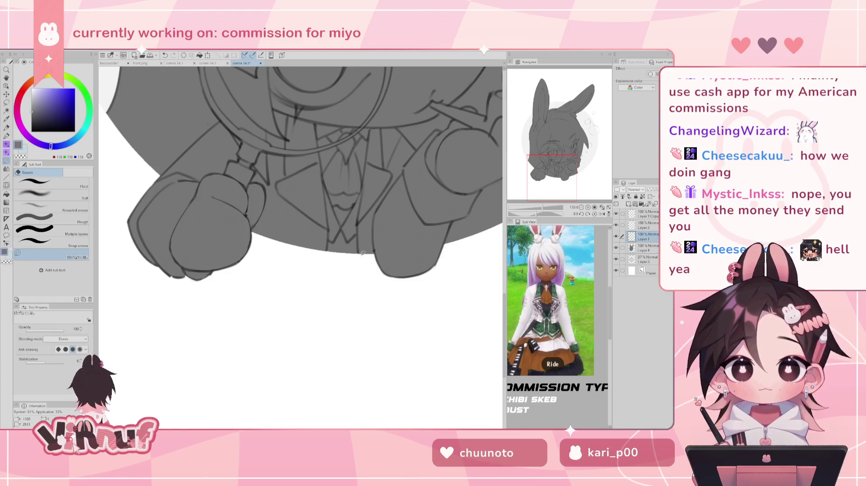
Step: On Layer 4, retouch the left edge of the ear with a 15.1 pen
left_click(602, 208)
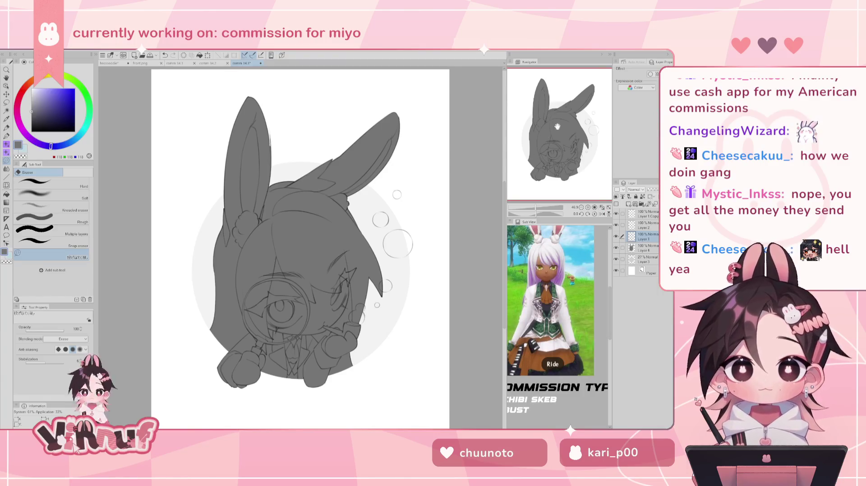
scroll(513, 171, "up", 1)
scroll(513, 171, "up", 2)
scroll(512, 171, "up", 2)
scroll(404, 265, "up", 1)
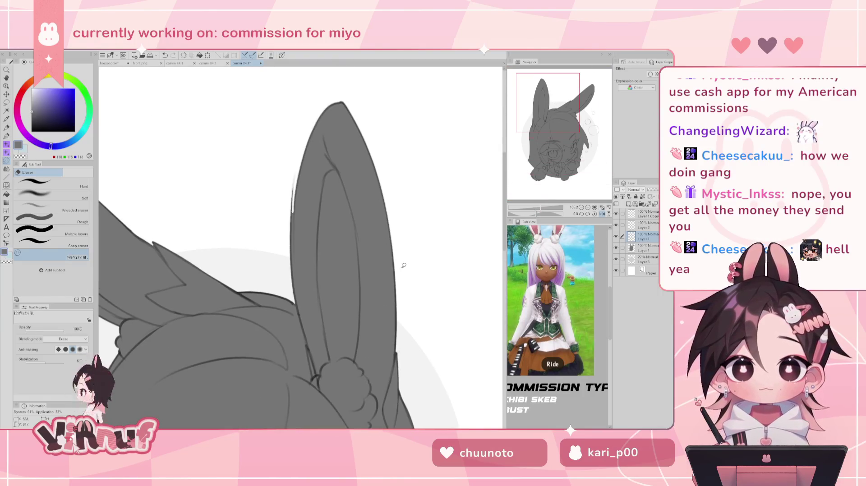
left_click(645, 248)
key("p")
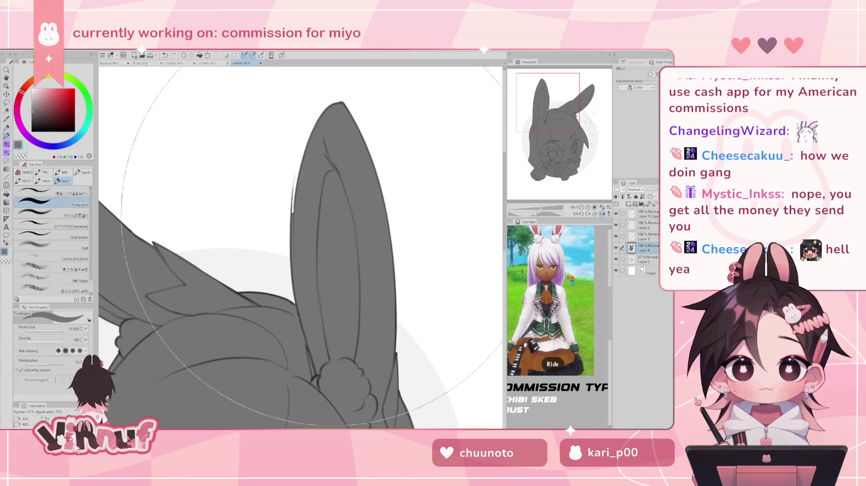
left_click(45, 331)
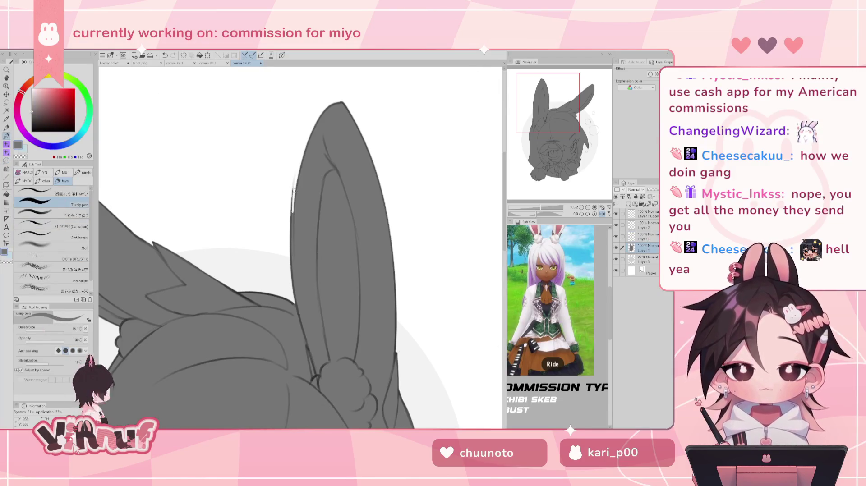
mouse_move(293, 213)
left_mouse_down()
mouse_move(304, 152)
mouse_move(292, 211)
left_mouse_up()
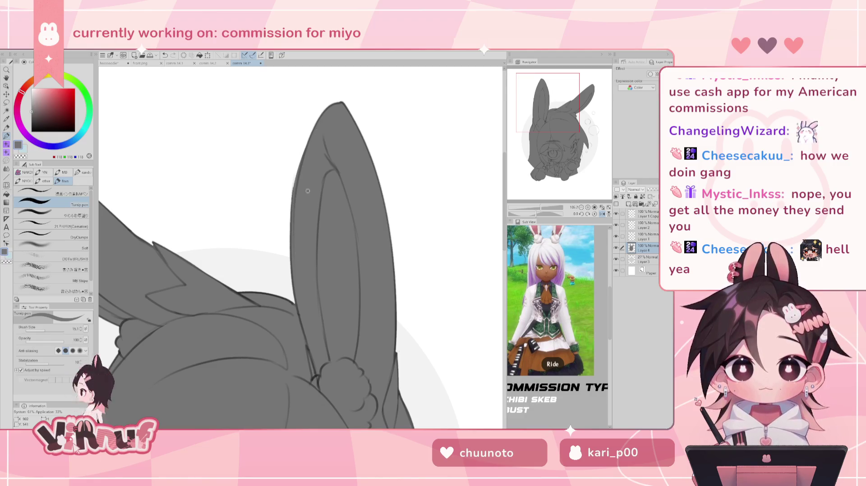
Step: Fit the drawing in view and add new Layer 5 above Layer 4
left_click(601, 207)
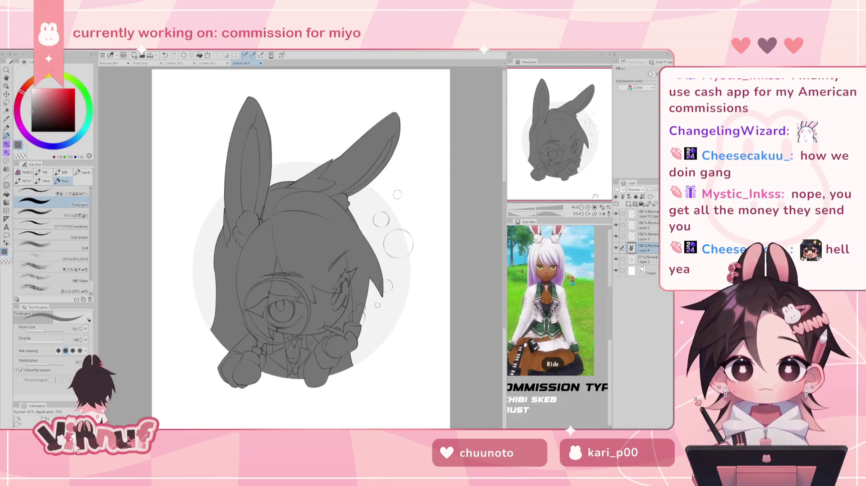
left_click(616, 197)
left_click_drag(565, 151, 571, 149)
Step: Try a pale pinkish-grey fill over the face and body on Layer 4, then undo it
left_click(35, 97)
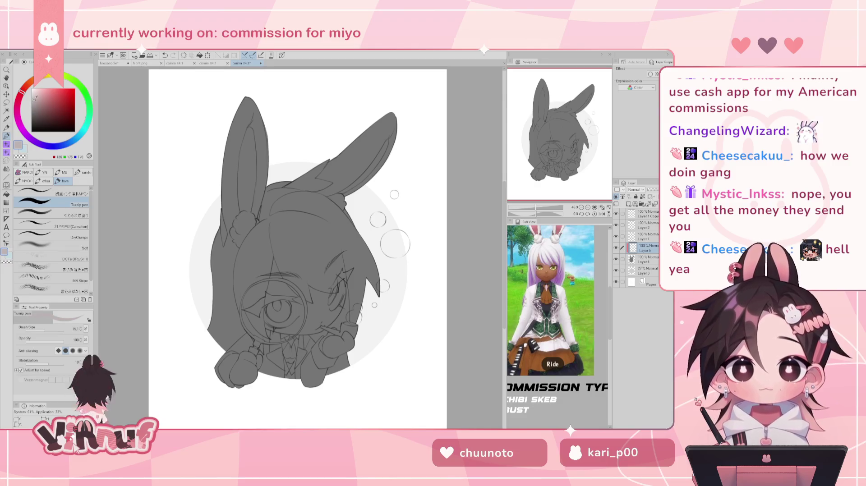
left_click_drag(302, 282, 305, 322)
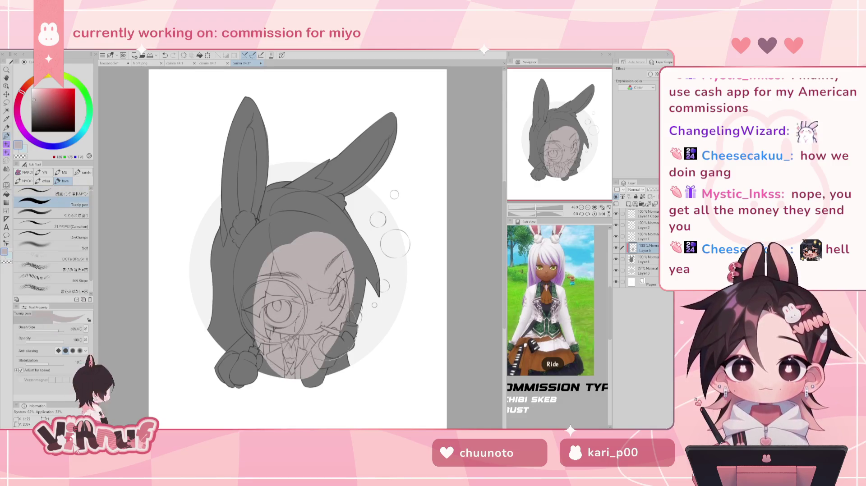
key("ctrl+z")
left_click(644, 260)
left_click_drag(298, 226, 361, 303)
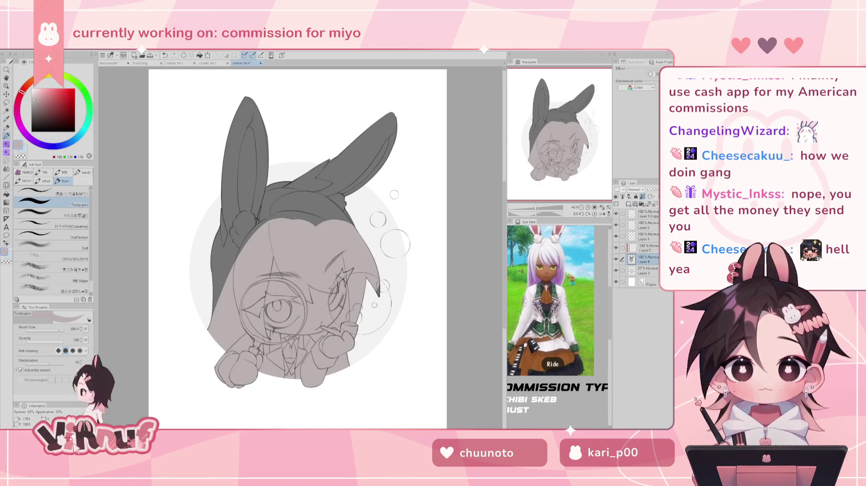
key("ctrl+z")
Step: Paint the face, bangs and body in a darker brown skin tone with a huge brush
left_click(39, 99)
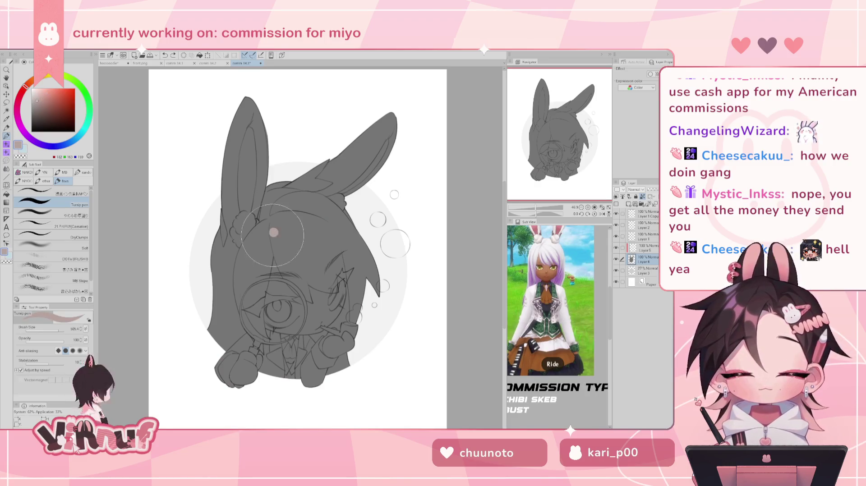
left_click_drag(272, 234, 358, 303)
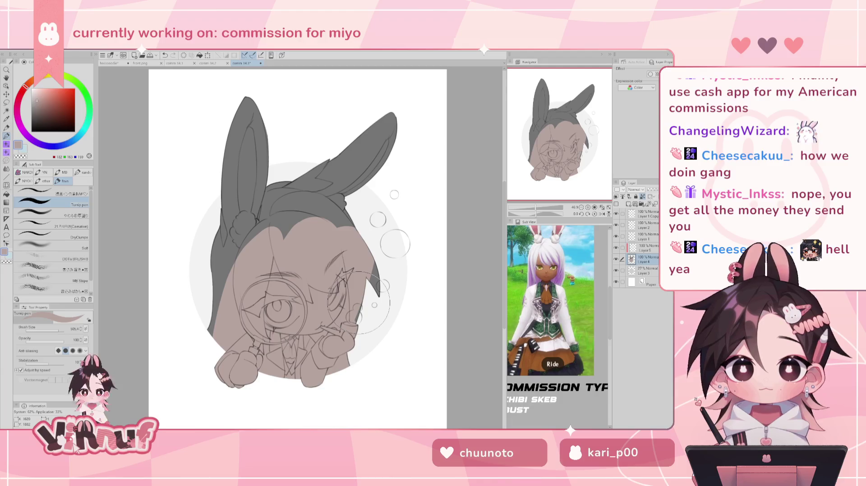
left_click(39, 101)
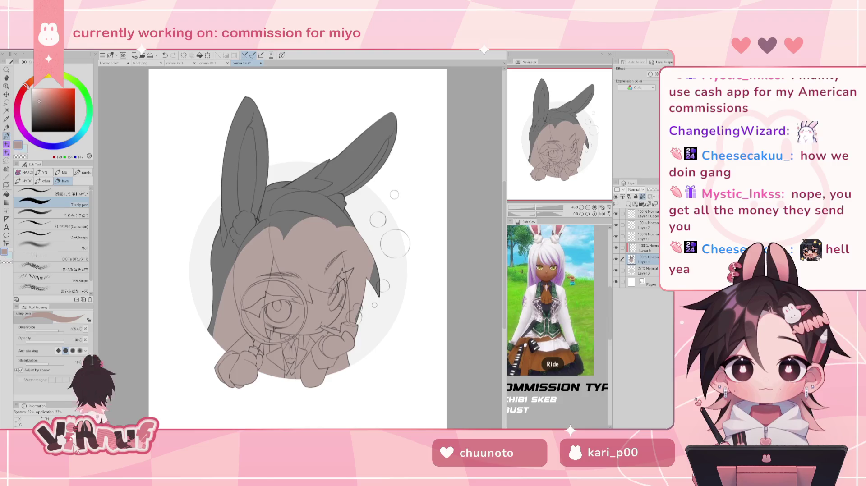
key("ctrl+z")
left_click_drag(252, 354, 350, 265)
left_click_drag(239, 275, 223, 365)
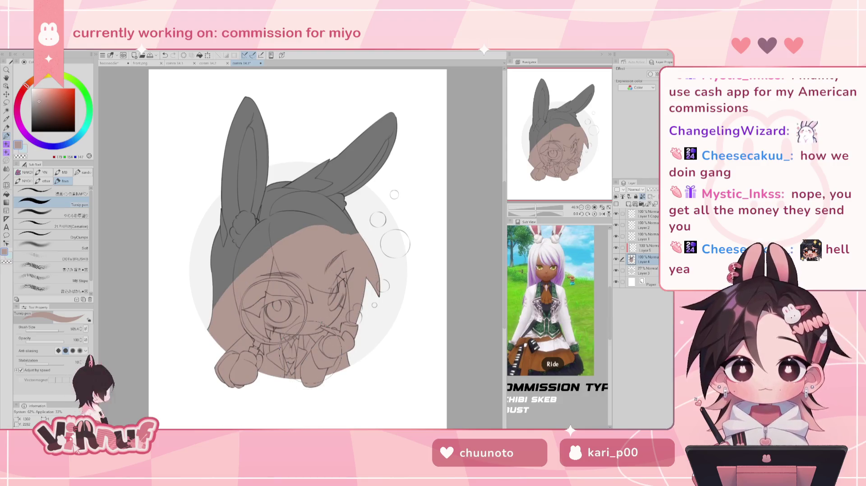
Step: Lower the skin fill's saturation to -10 via Hue/Saturation/Luminosity, then return to Layer 5
key("ctrl+u")
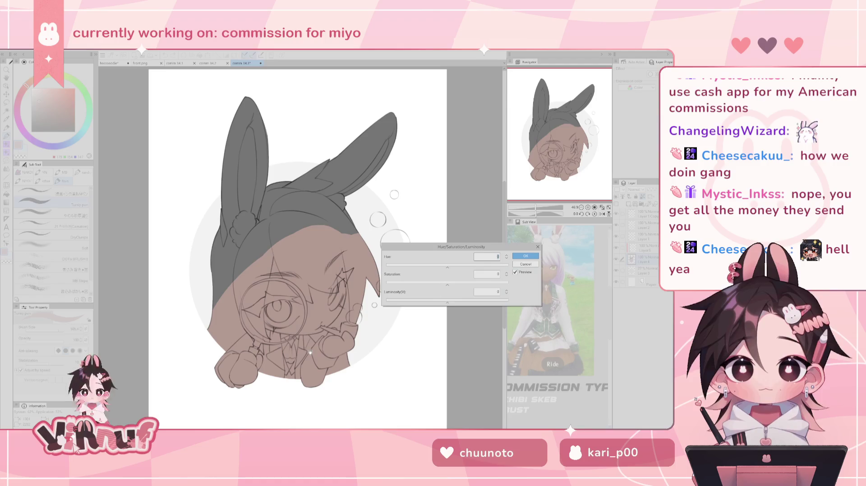
left_click_drag(447, 283, 440, 284)
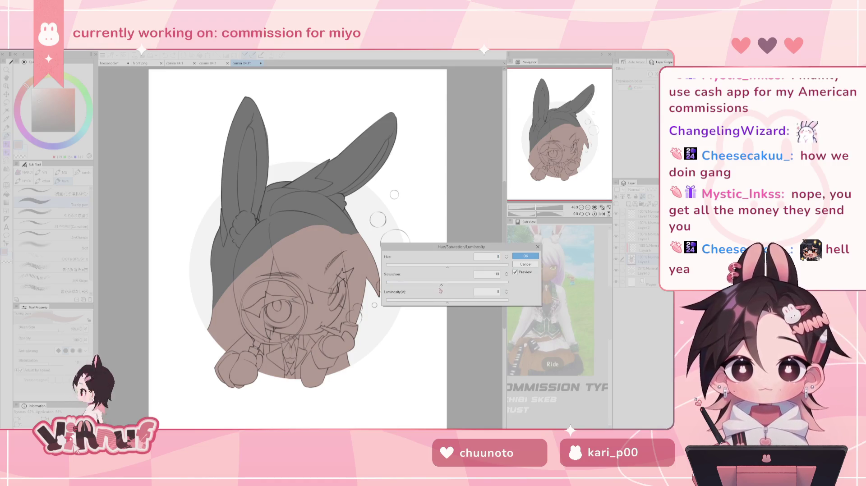
left_click(532, 257)
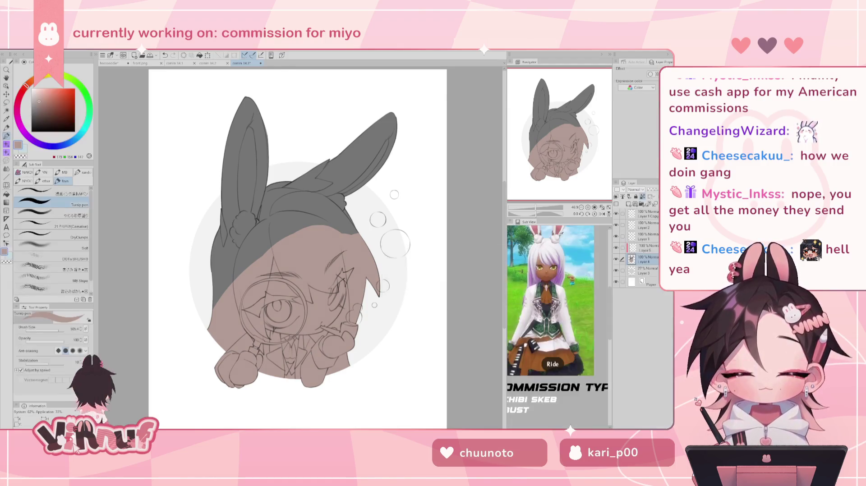
left_click(646, 248)
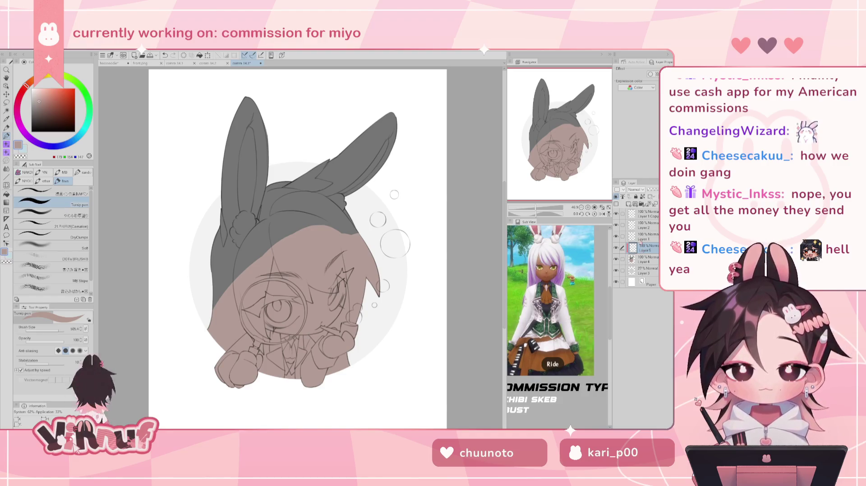
left_click(202, 271, "alt")
Step: Fill the left bunny ear with very pale lavender using a brush of about 104
left_click_drag(21, 128, 33, 140)
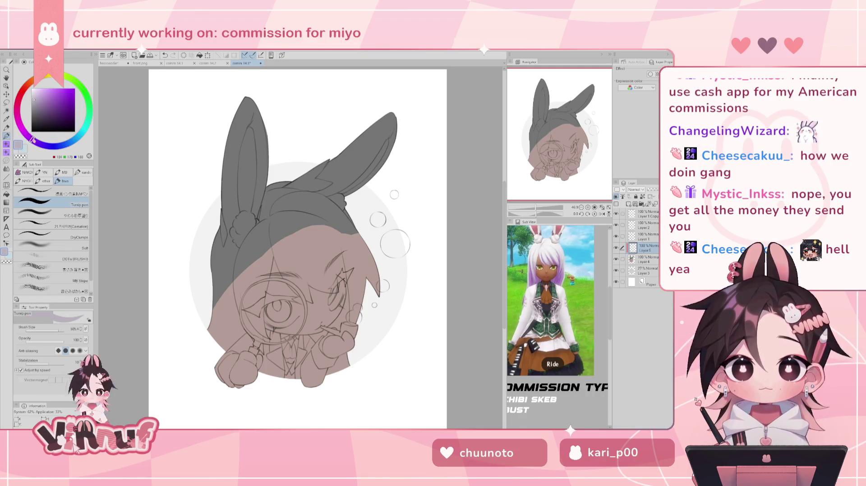
left_click(34, 92)
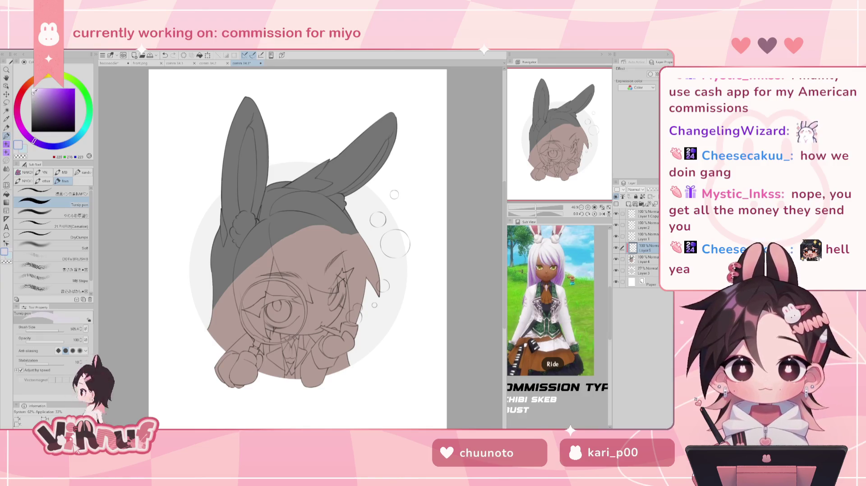
left_click_drag(58, 331, 51, 330)
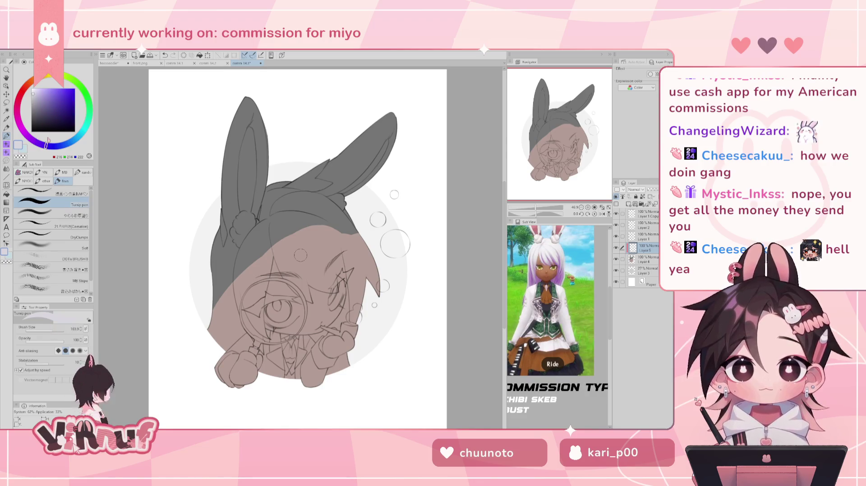
left_click_drag(248, 99, 224, 207)
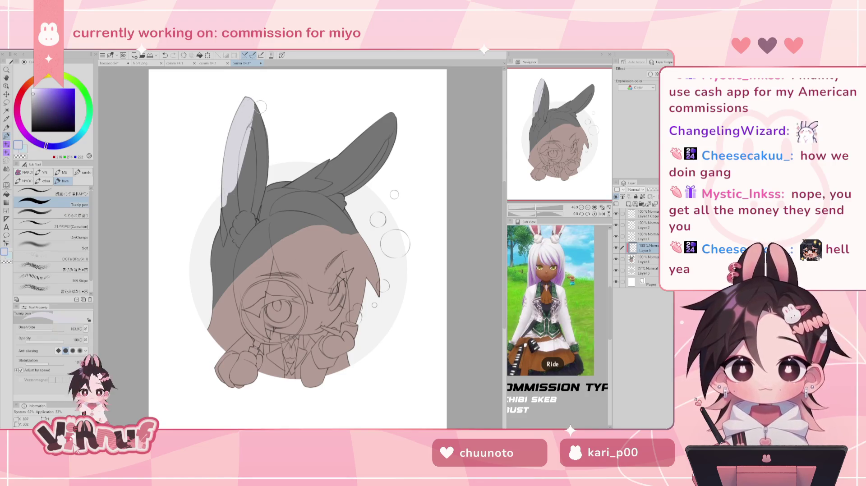
key("ctrl+z")
mouse_move(248, 100)
left_mouse_down()
mouse_move(232, 153)
mouse_move(235, 231)
mouse_move(223, 302)
left_mouse_up()
left_click_drag(225, 253, 212, 333)
mouse_move(253, 140)
left_mouse_down()
mouse_move(253, 233)
mouse_move(347, 144)
mouse_move(362, 117)
mouse_move(321, 189)
left_mouse_up()
Step: Paint the right ear lavender and try dark inner-left-ear strokes at brush 42.3, undoing them
mouse_move(370, 118)
left_mouse_down()
mouse_move(386, 104)
mouse_move(401, 113)
mouse_move(377, 141)
left_mouse_up()
mouse_move(247, 141)
left_mouse_down()
mouse_move(245, 198)
mouse_move(250, 133)
left_mouse_up()
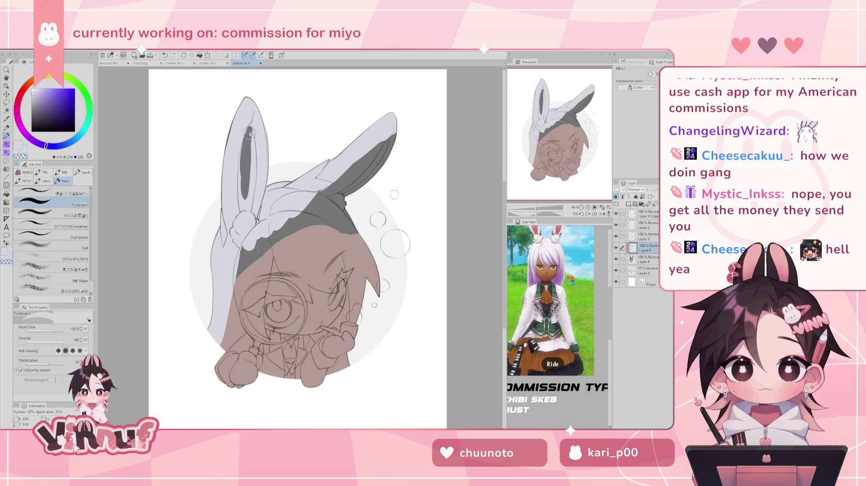
key("ctrl+z")
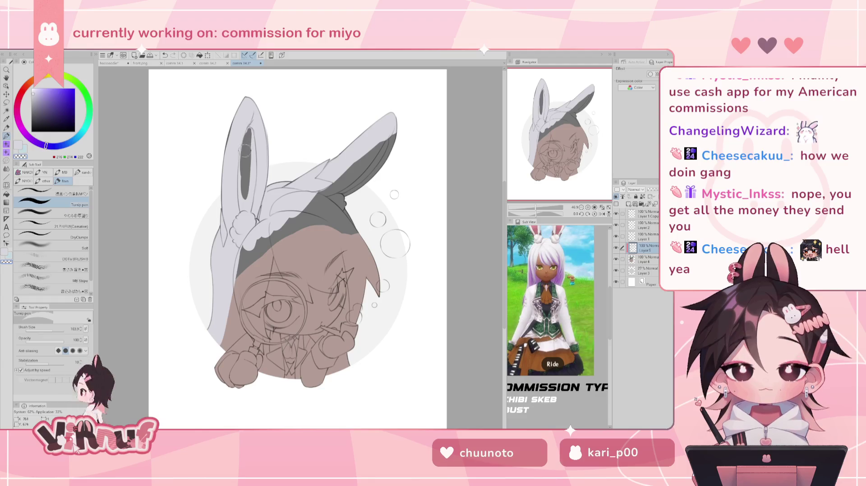
left_click(49, 330)
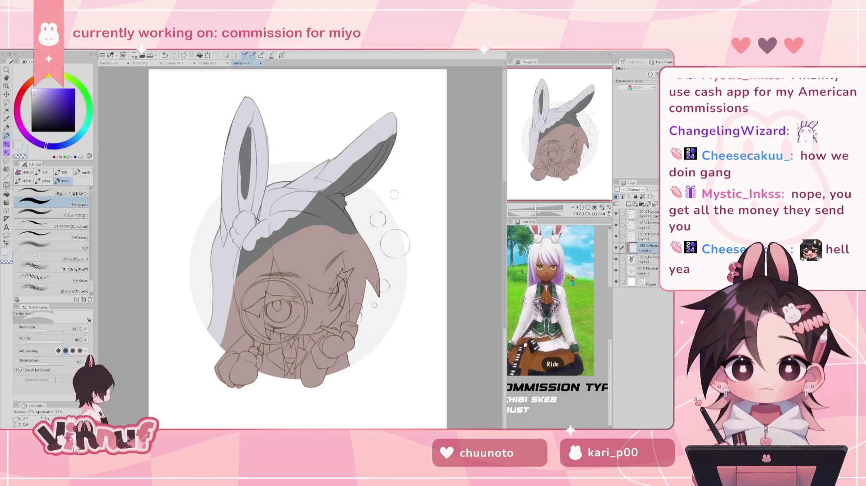
left_click_drag(244, 145, 239, 186)
key("ctrl+z")
key("ctrl+z")
left_click_drag(246, 152, 239, 199)
key("ctrl+z")
key("ctrl+z")
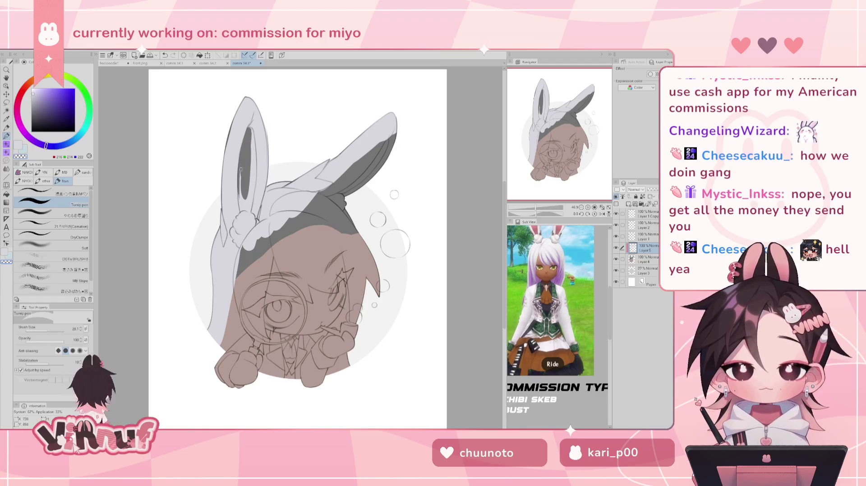